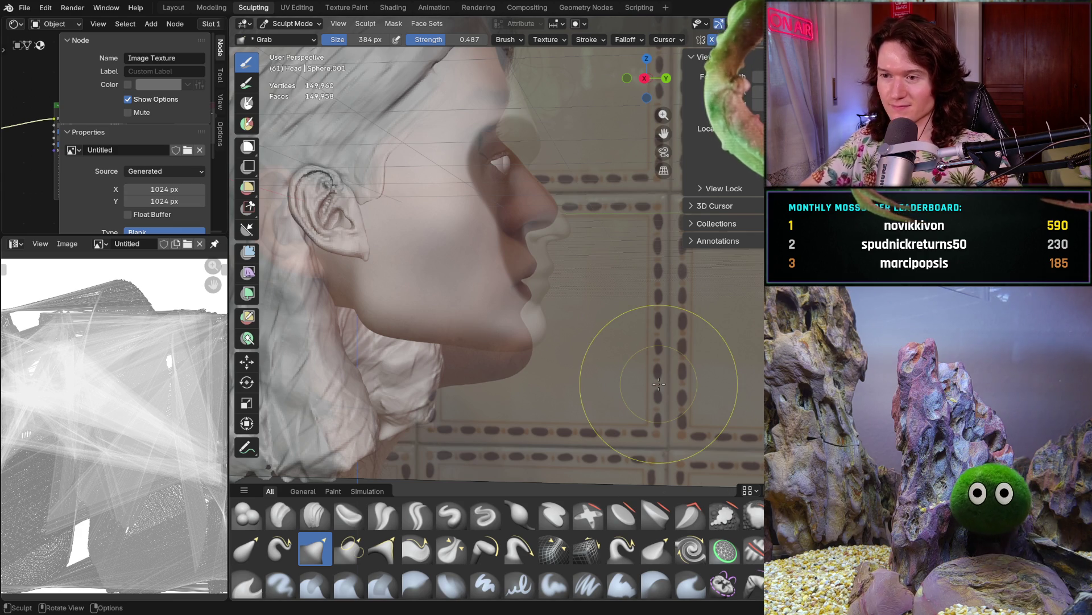
Orbit the sculpted head to face front and hide the viewport overlays for a clean view
mouse_move(658, 383)
middle_down()
mouse_move(555, 310)
mouse_move(610, 367)
mouse_move(496, 361)
mouse_move(464, 305)
middle_up()
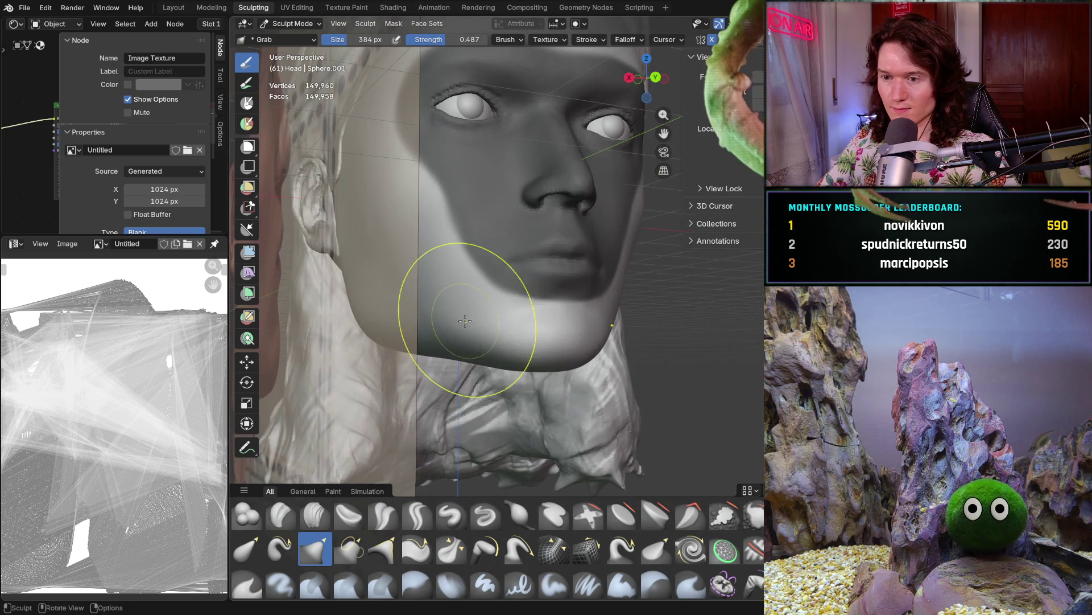
mouse_move(425, 350)
middle_down()
mouse_move(450, 367)
mouse_move(367, 354)
mouse_move(386, 352)
mouse_move(368, 315)
mouse_move(390, 306)
middle_up()
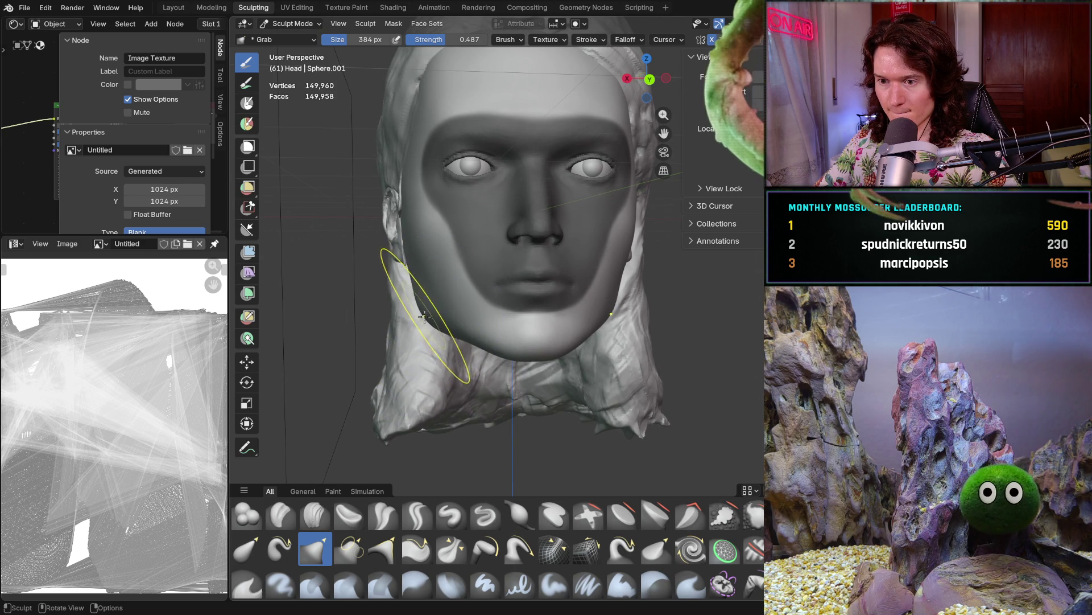
mouse_move(409, 308)
middle_down()
mouse_move(407, 320)
mouse_move(410, 271)
mouse_move(439, 260)
middle_up()
scroll(444, 257, down, 4)
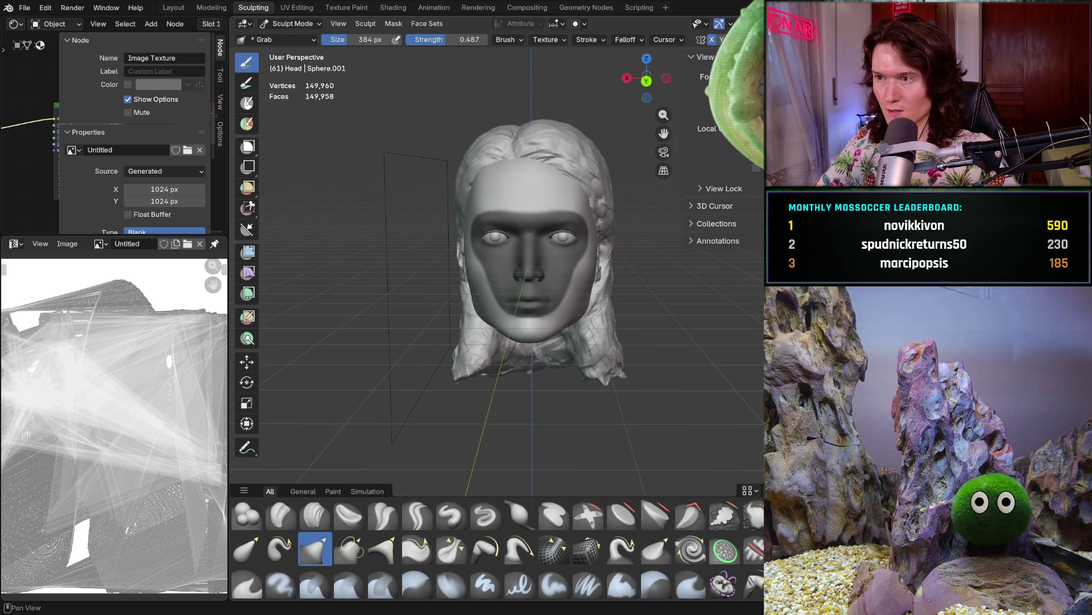
key(shift+alt+z)
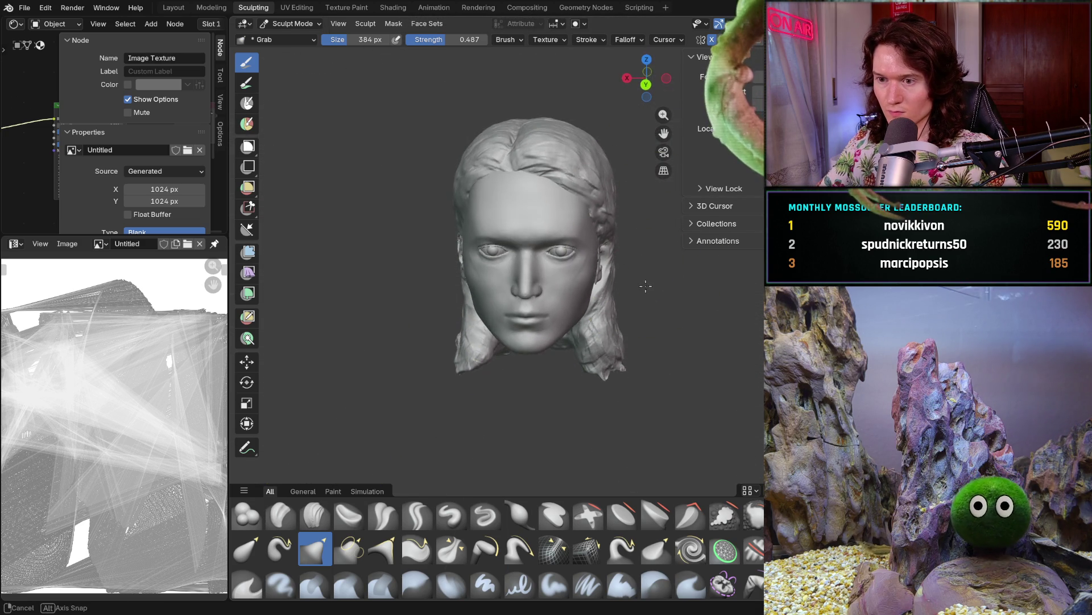
scroll(646, 273, up, 2)
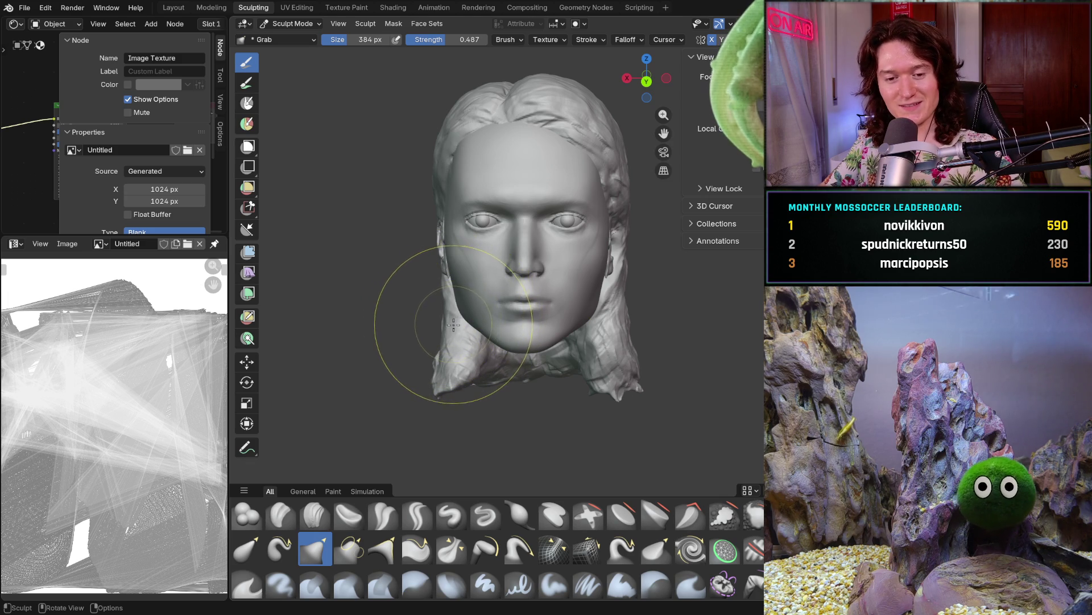
mouse_move(453, 325)
middle_down()
mouse_move(460, 301)
mouse_move(467, 321)
mouse_move(468, 304)
mouse_move(497, 304)
middle_up()
scroll(468, 303, down, 2)
scroll(468, 301, up, 4)
scroll(468, 302, up, 2)
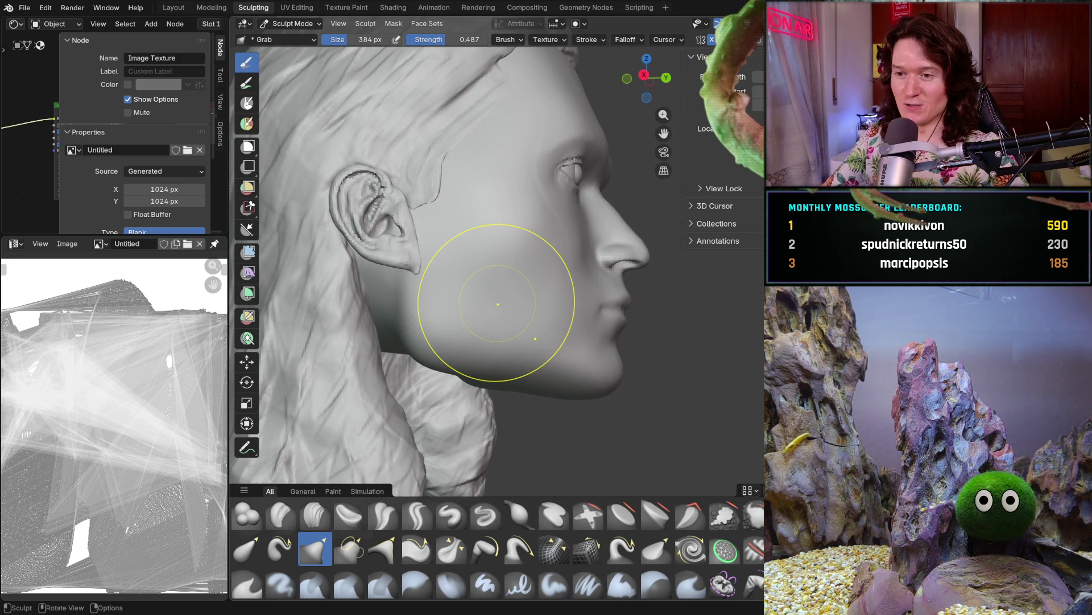
Grab-brush the jaw behind the cheek and reshape the chin and jaw underside
mouse_move(403, 330)
mouse_down()
mouse_move(412, 317)
mouse_move(414, 331)
mouse_up()
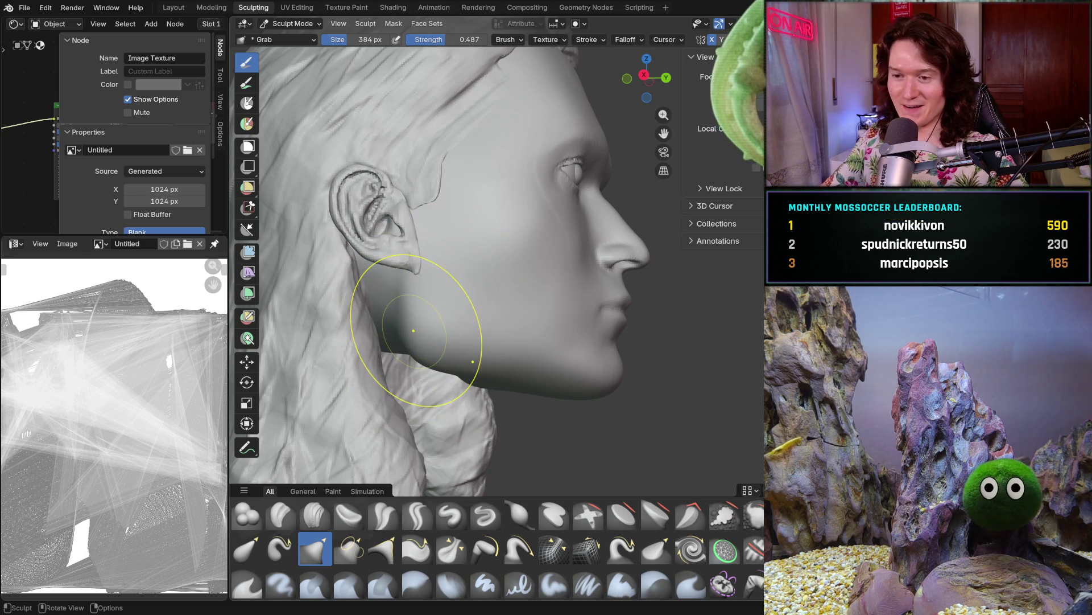
middle_drag(415, 330, 418, 321)
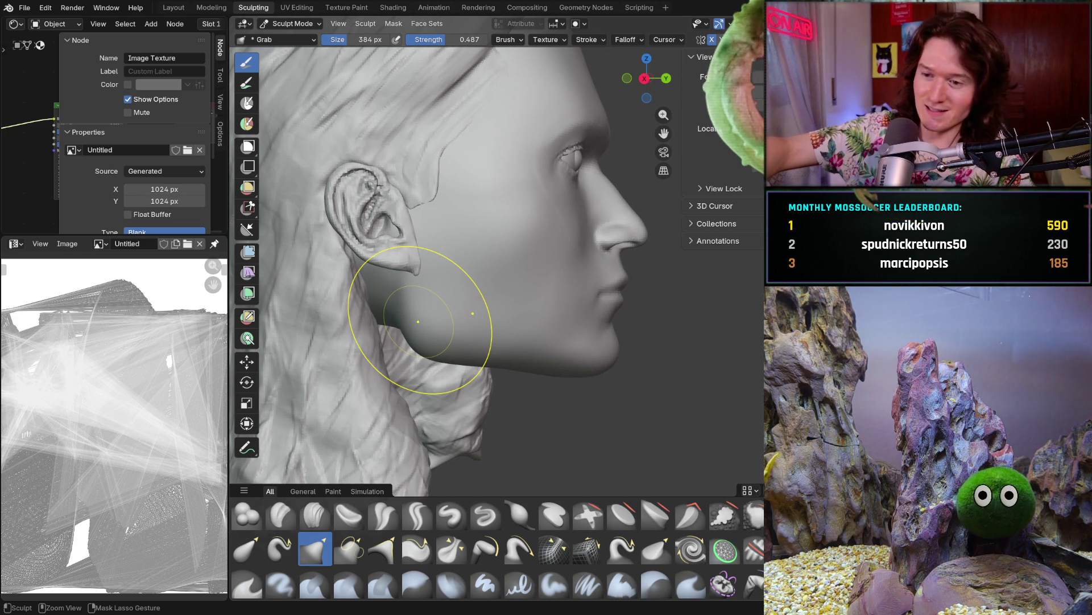
mouse_move(419, 321)
middle_down()
mouse_move(393, 324)
mouse_move(378, 305)
mouse_move(417, 323)
middle_up()
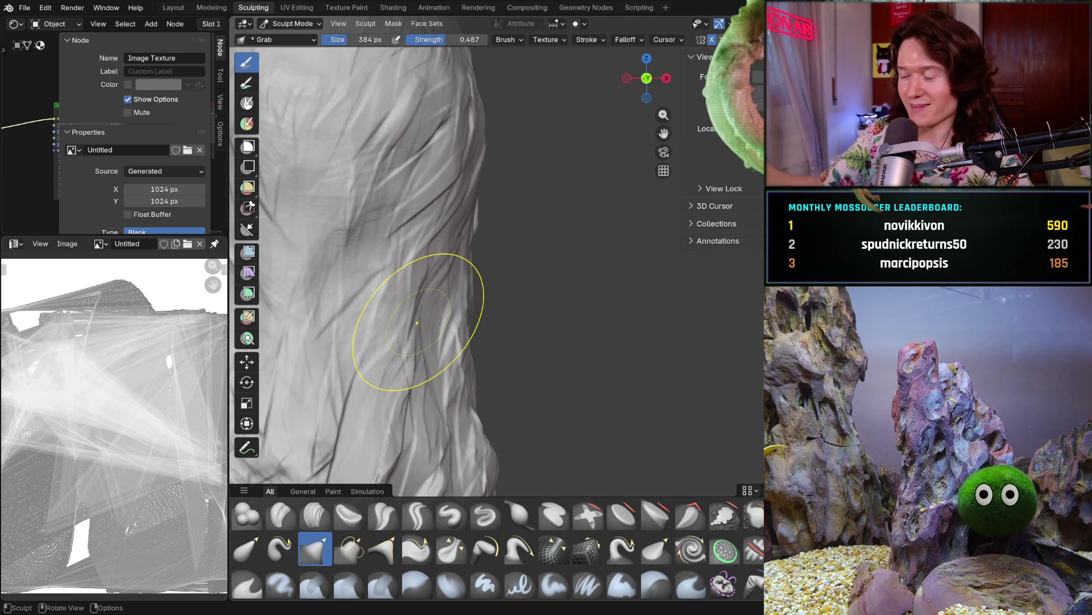
mouse_move(647, 341)
middle_down()
mouse_move(465, 360)
mouse_move(499, 368)
middle_up()
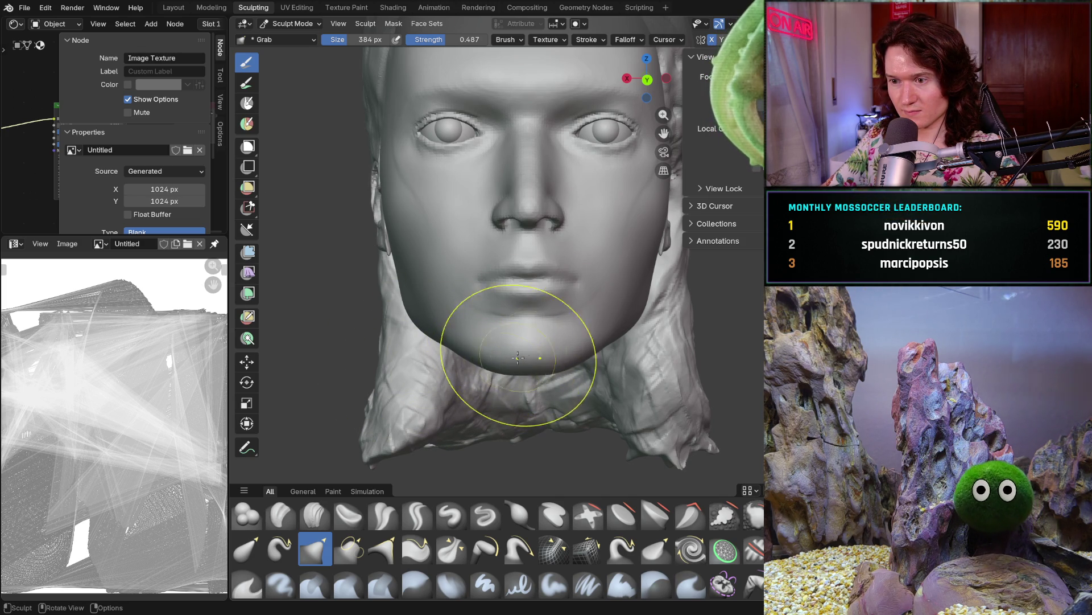
drag(495, 369, 488, 354)
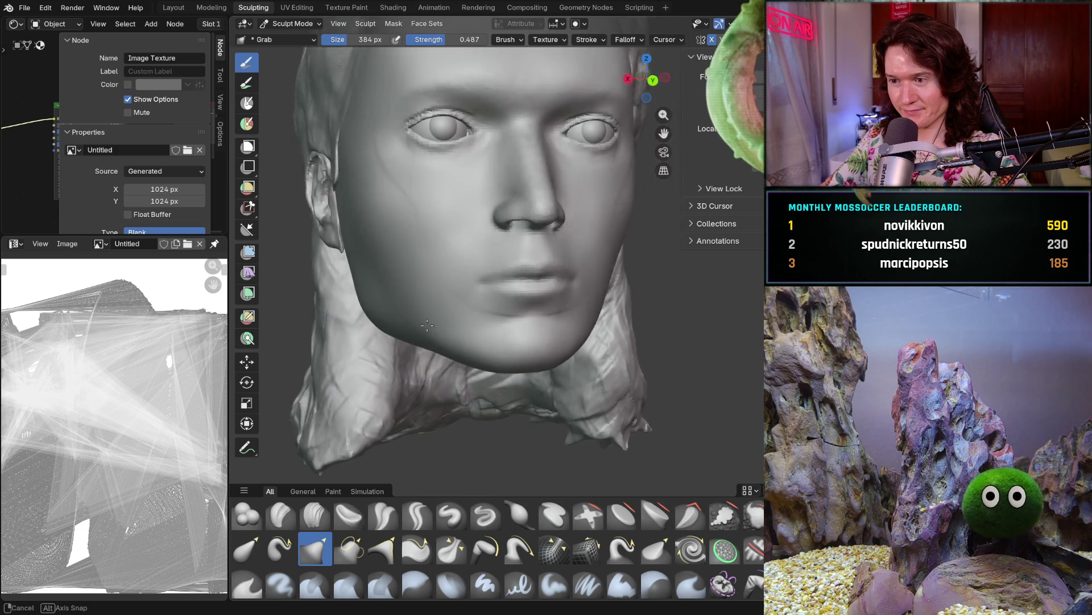
Orbit to the side profile and pull the hair and jaw behind the ear into shape
middle_drag(398, 321, 501, 329)
mouse_move(566, 305)
middle_down()
mouse_move(588, 375)
mouse_move(622, 402)
mouse_move(511, 347)
mouse_move(645, 354)
mouse_move(712, 323)
middle_up()
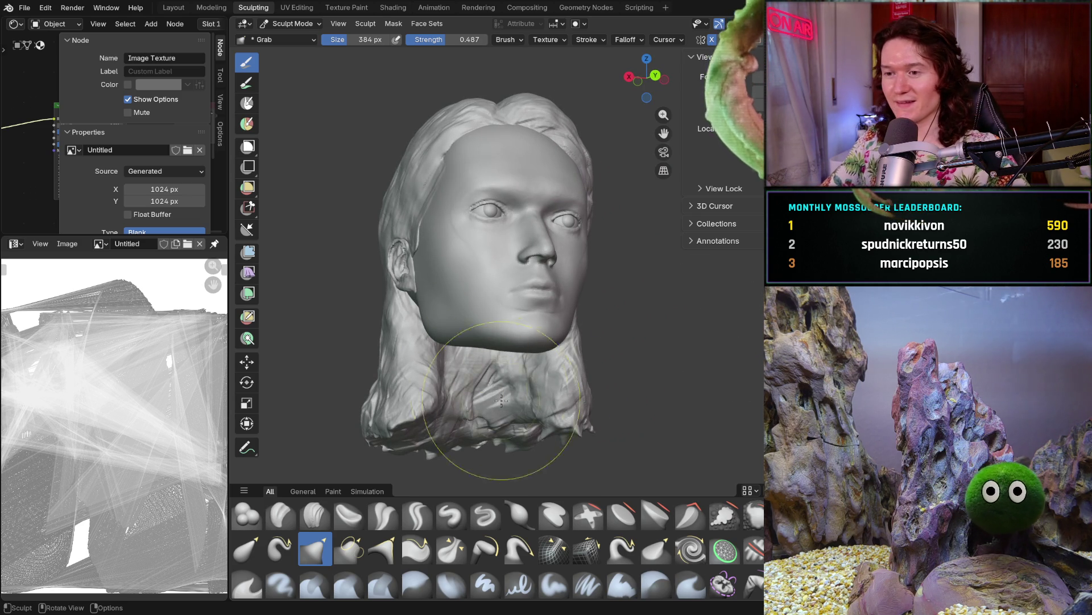
middle_drag(451, 450, 560, 365)
scroll(586, 370, up, 2)
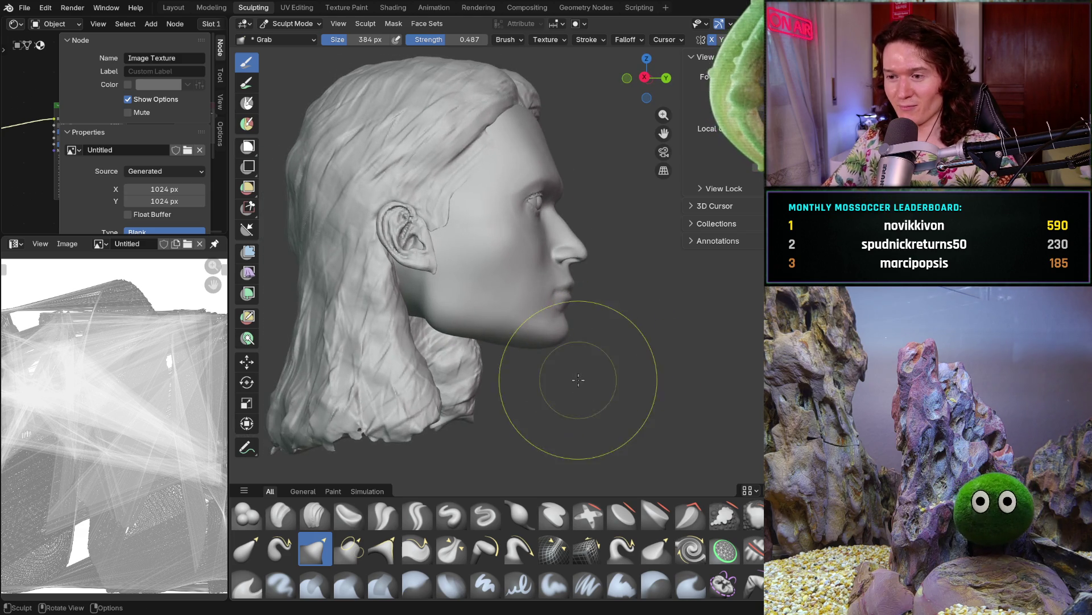
scroll(561, 378, up, 2)
mouse_move(634, 385)
middle_down()
mouse_move(651, 377)
mouse_move(629, 288)
mouse_move(541, 341)
middle_up()
drag(462, 321, 429, 312)
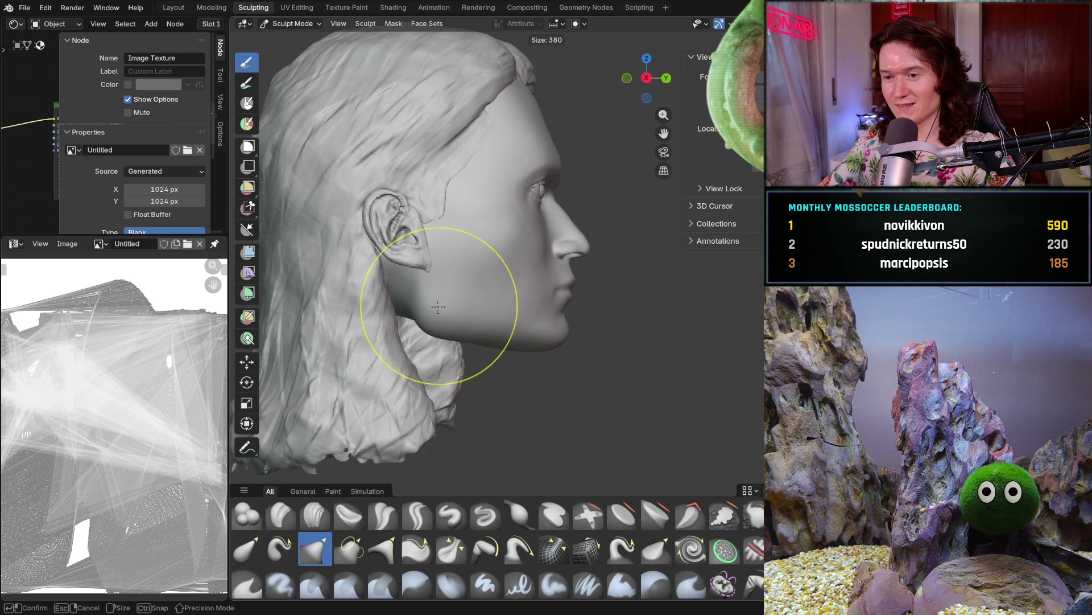
Enlarge the Grab brush to 500 px and reshape the jaw and hair below the ear
key(f)
click(434, 316)
mouse_move(434, 316)
mouse_down()
mouse_move(431, 256)
mouse_move(461, 338)
mouse_up()
mouse_move(462, 338)
middle_down()
mouse_move(429, 336)
mouse_move(379, 365)
middle_up()
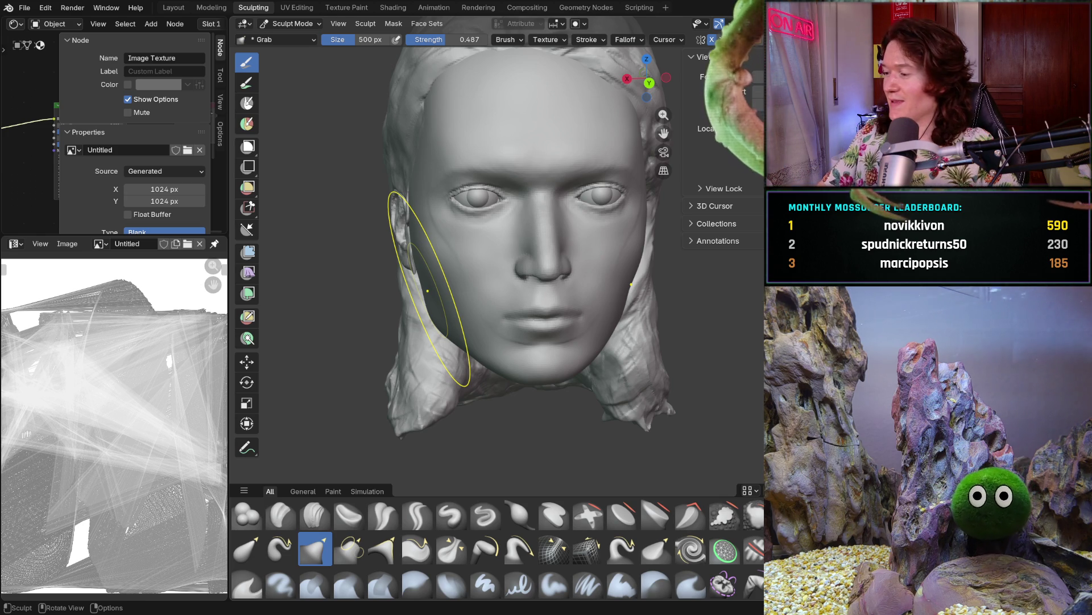
middle_drag(451, 367, 433, 303)
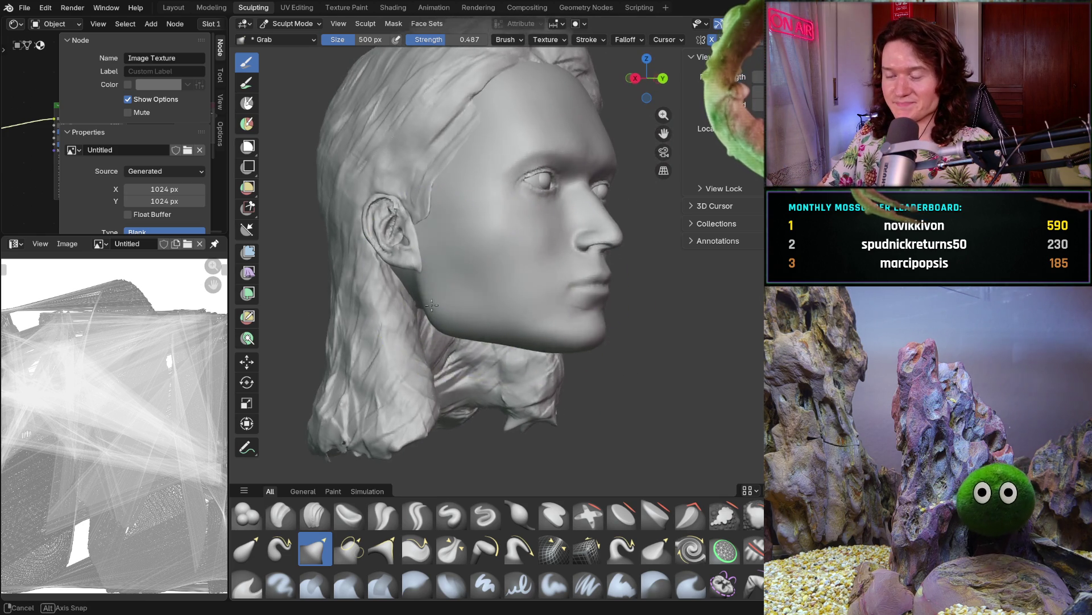
mouse_move(512, 219)
middle_down()
mouse_move(425, 288)
mouse_move(439, 293)
mouse_move(431, 312)
mouse_move(421, 298)
mouse_move(427, 316)
middle_up()
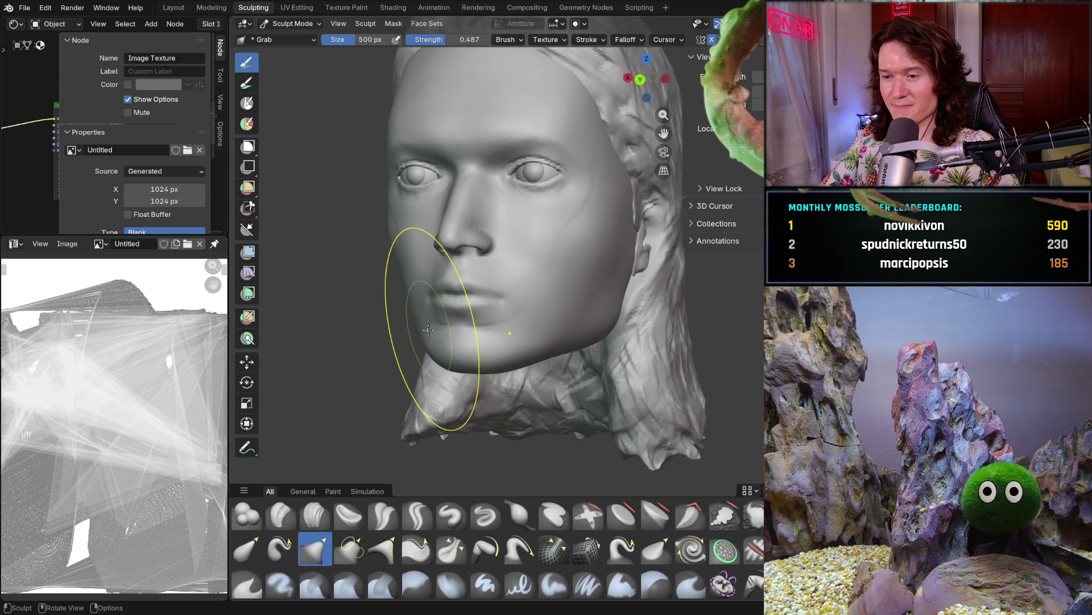
mouse_move(436, 333)
middle_down()
mouse_move(515, 309)
mouse_move(501, 341)
mouse_move(501, 330)
middle_up()
scroll(476, 274, up, 5)
mouse_move(475, 273)
middle_down()
mouse_move(500, 360)
mouse_move(488, 317)
middle_up()
scroll(487, 317, down, 4)
middle_drag(471, 377, 390, 308)
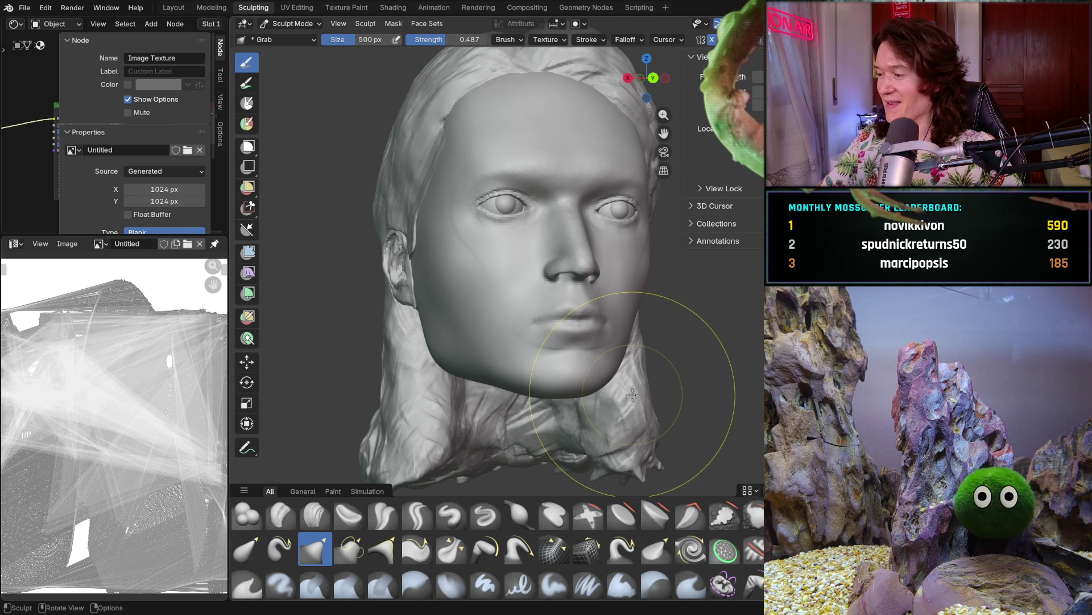
mouse_move(561, 361)
middle_down()
mouse_move(587, 350)
mouse_move(573, 366)
middle_up()
scroll(573, 342, up, 2)
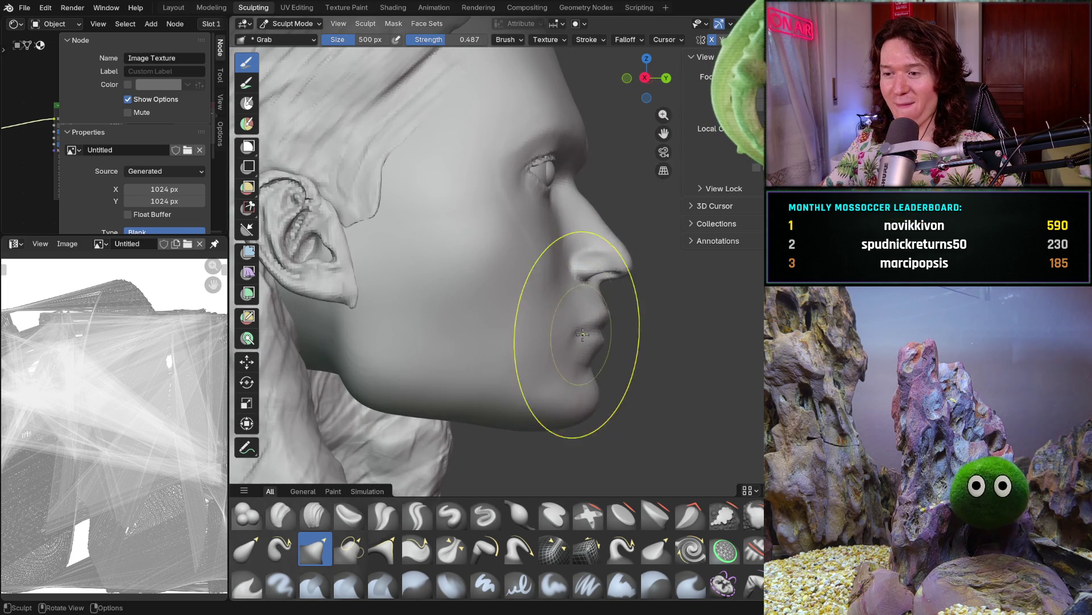
scroll(589, 359, up, 2)
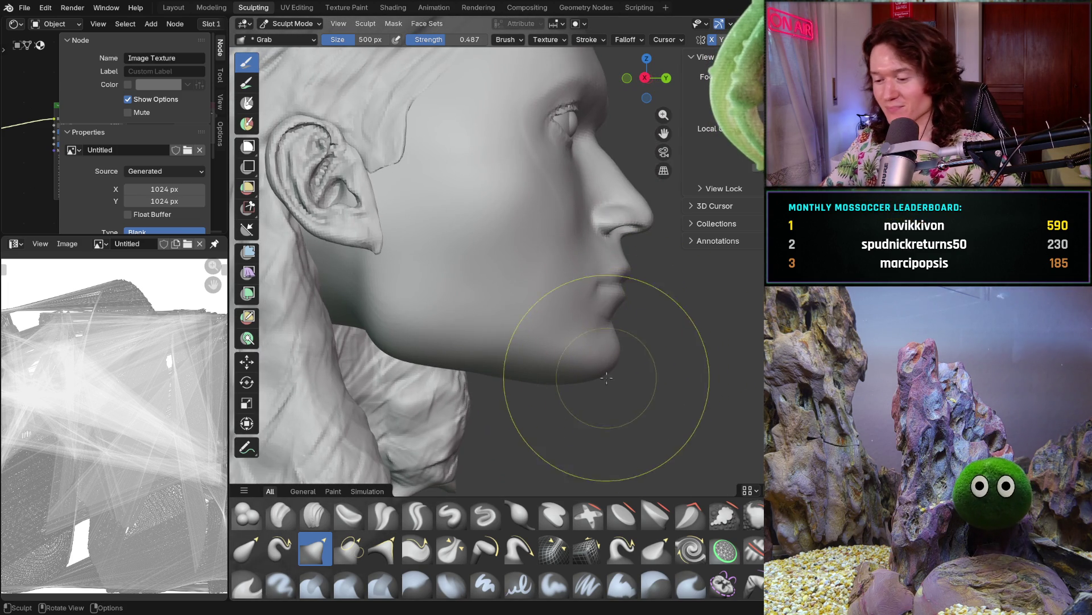
mouse_move(598, 385)
middle_down()
mouse_move(461, 367)
mouse_move(530, 404)
mouse_move(546, 367)
middle_up()
scroll(552, 386, up, 2)
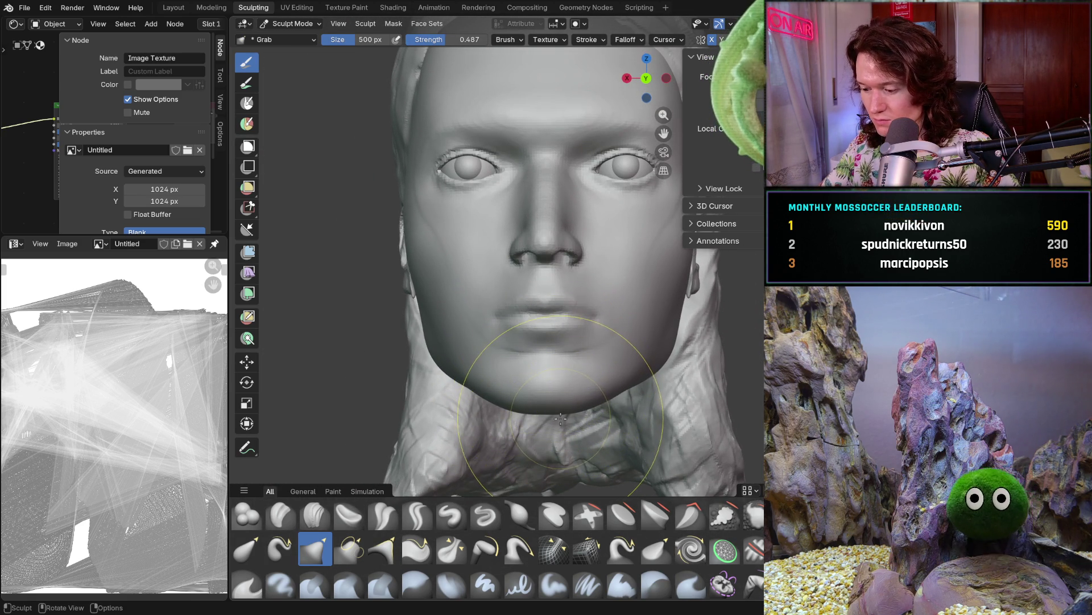
mouse_move(560, 412)
middle_down()
mouse_move(538, 391)
mouse_move(579, 355)
mouse_move(561, 366)
mouse_move(504, 324)
middle_up()
scroll(524, 379, up, 3)
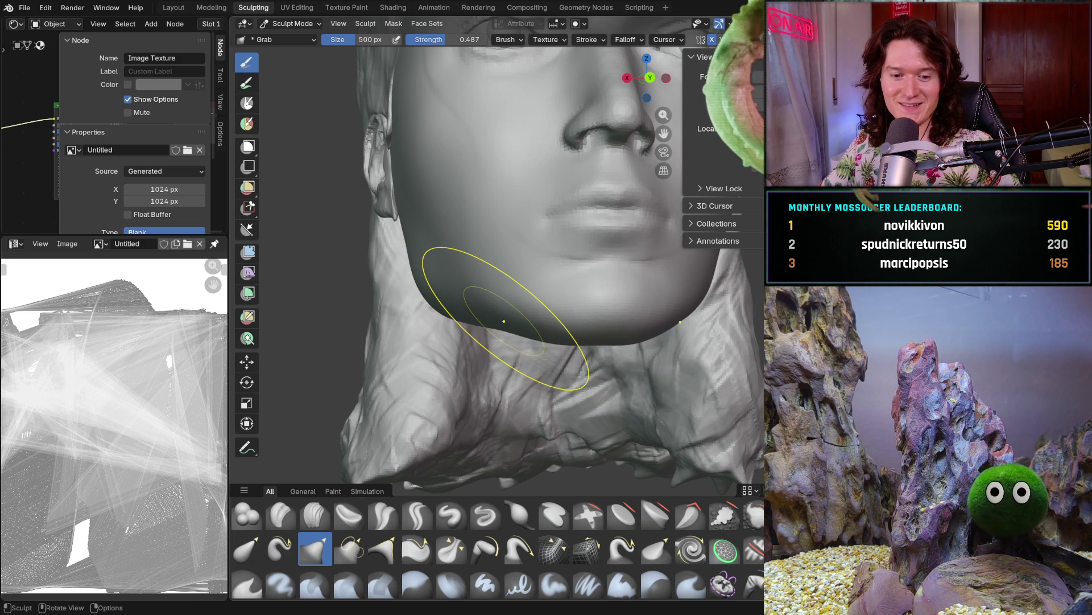
Orbit around the jaw and chin and pull the left cheek surface into a new shape
middle_drag(499, 318, 536, 313)
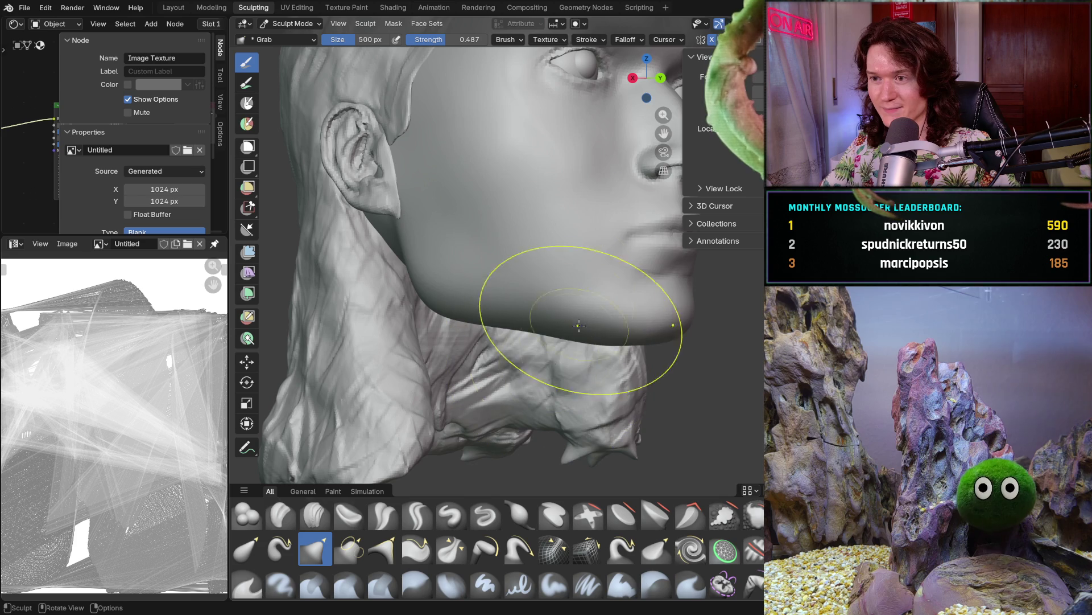
mouse_move(559, 294)
middle_down()
mouse_move(556, 338)
mouse_move(500, 293)
middle_up()
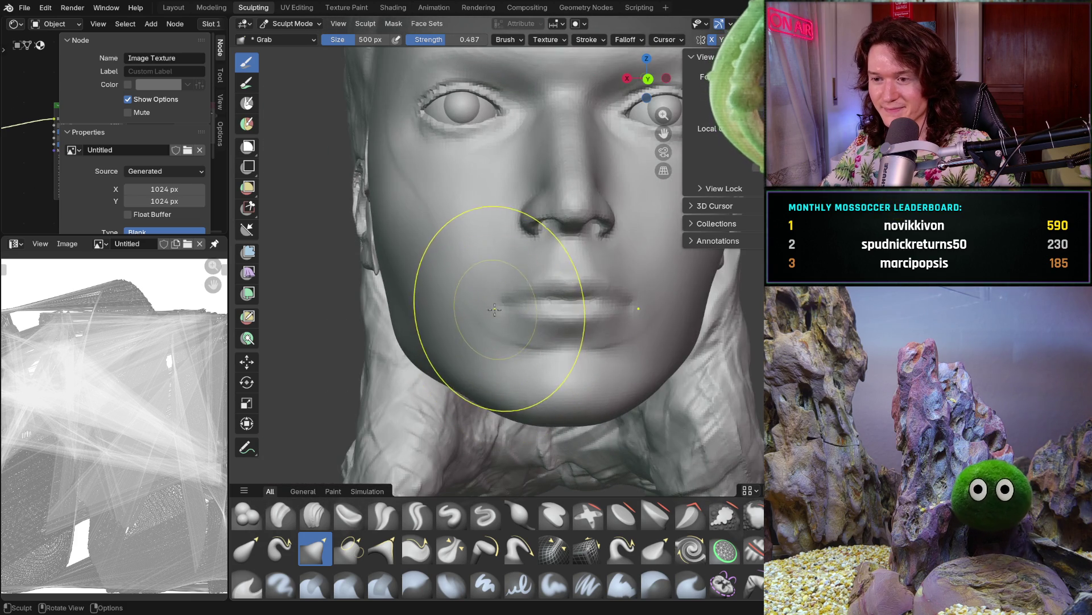
scroll(501, 294, down, 3)
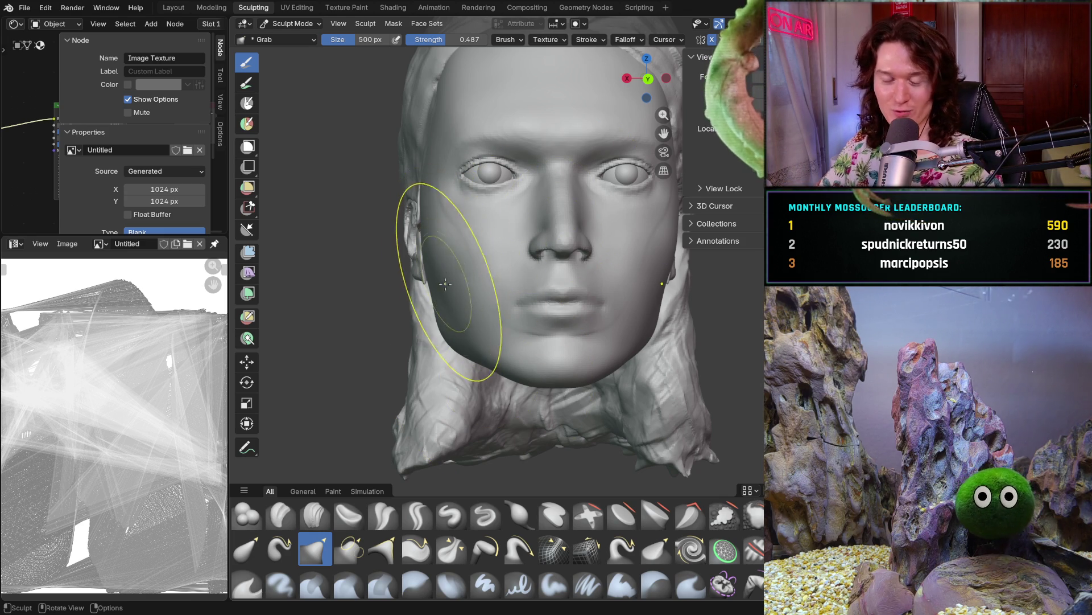
mouse_move(433, 249)
middle_down()
mouse_move(532, 279)
mouse_move(467, 276)
middle_up()
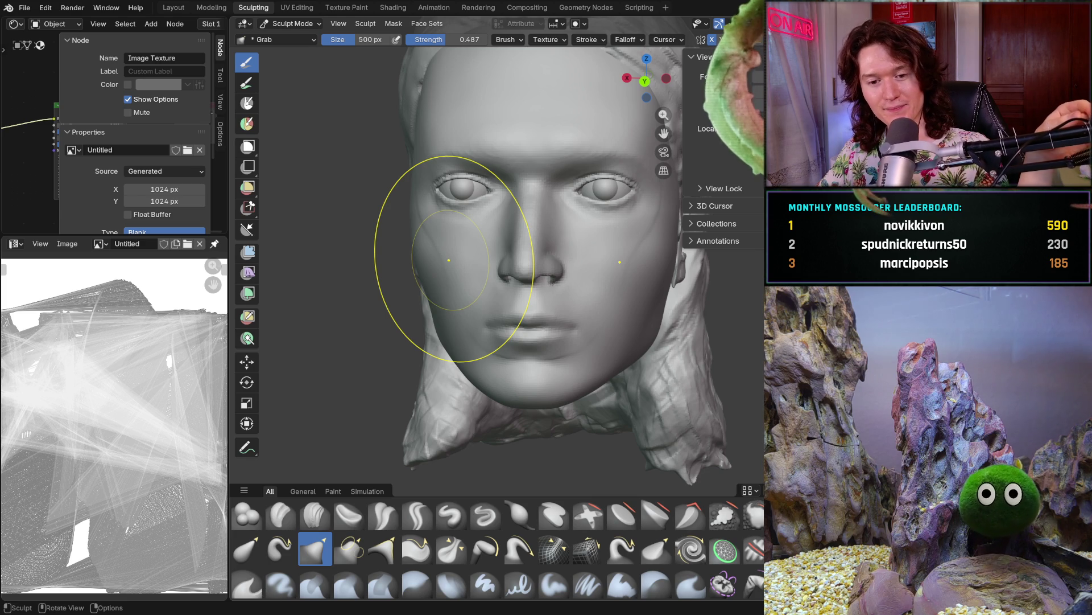
drag(488, 287, 491, 293)
Turn toward a three-quarter front angle and switch to the Smooth brush
middle_drag(491, 293, 537, 281)
scroll(524, 244, up, 3)
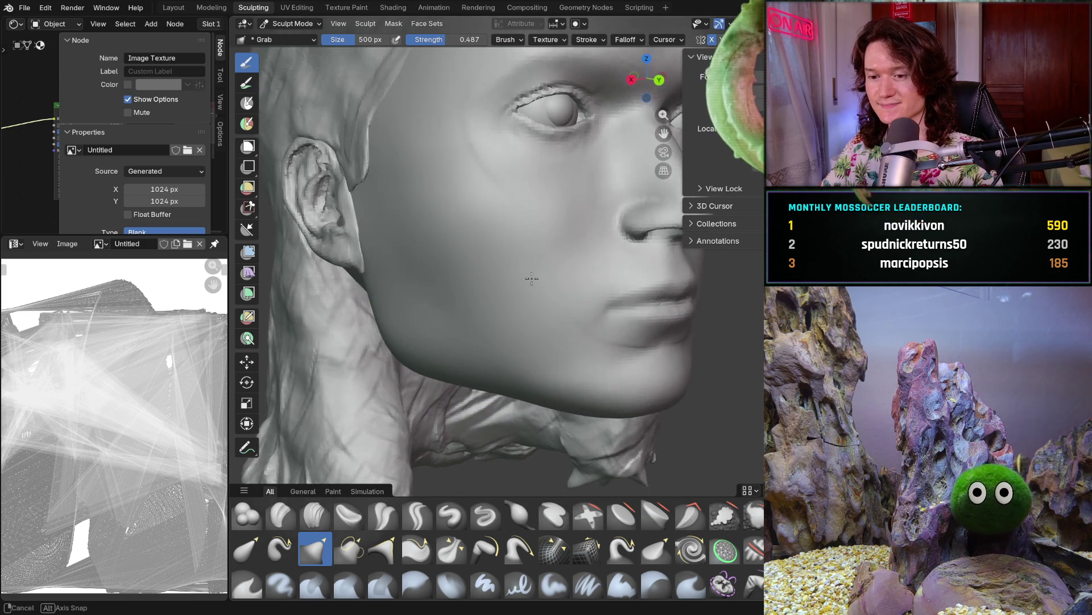
middle_drag(320, 402, 449, 329)
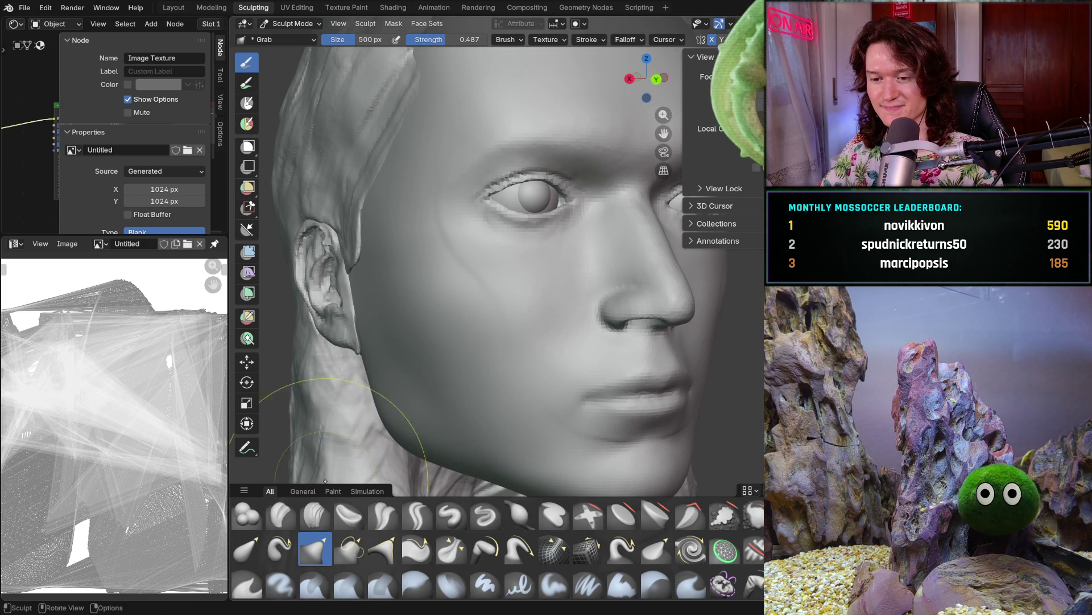
key(shift)
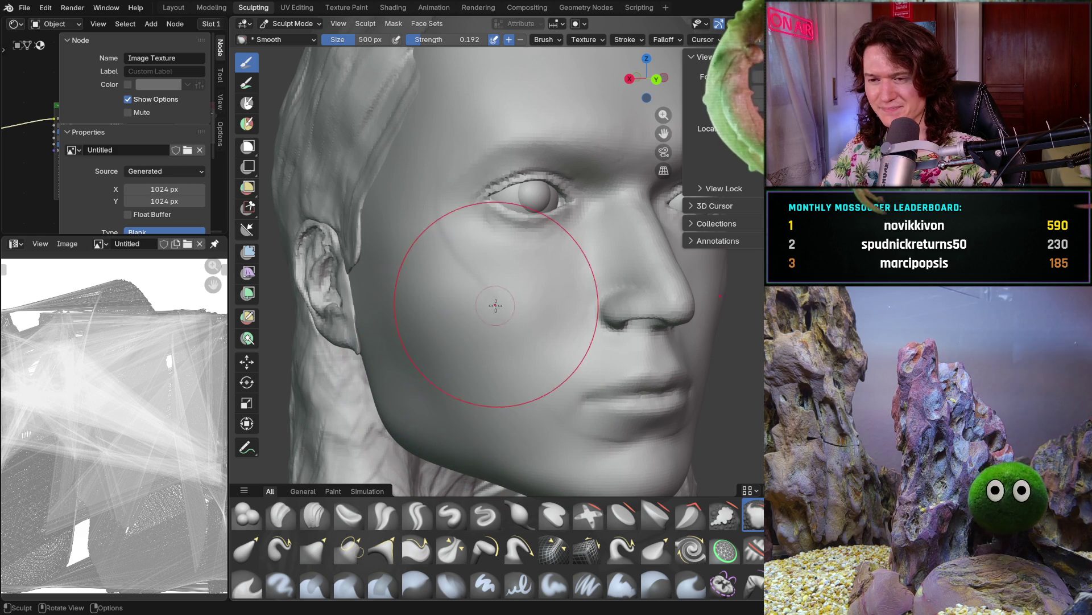
Resize the Smooth brush and step its strength down in a few passes
key(f)
click(465, 314)
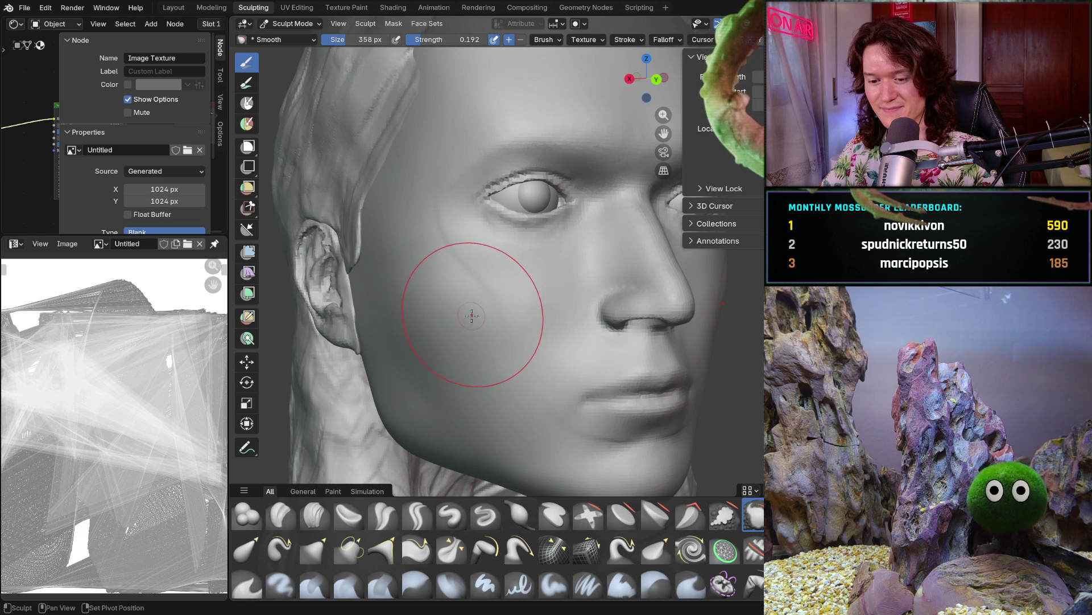
key(shift+f)
click(504, 310)
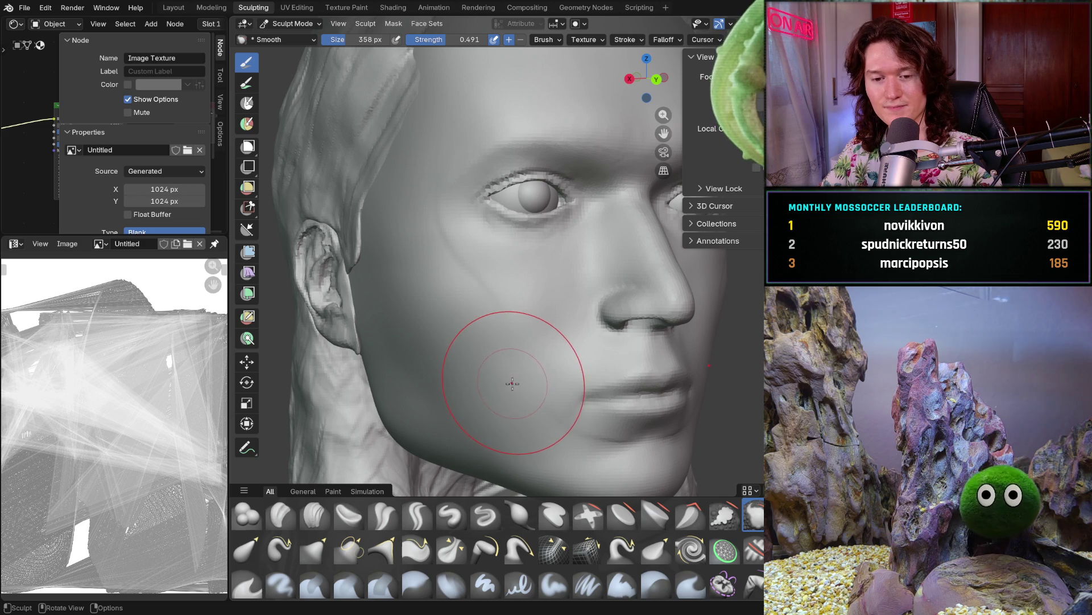
key(shift+f)
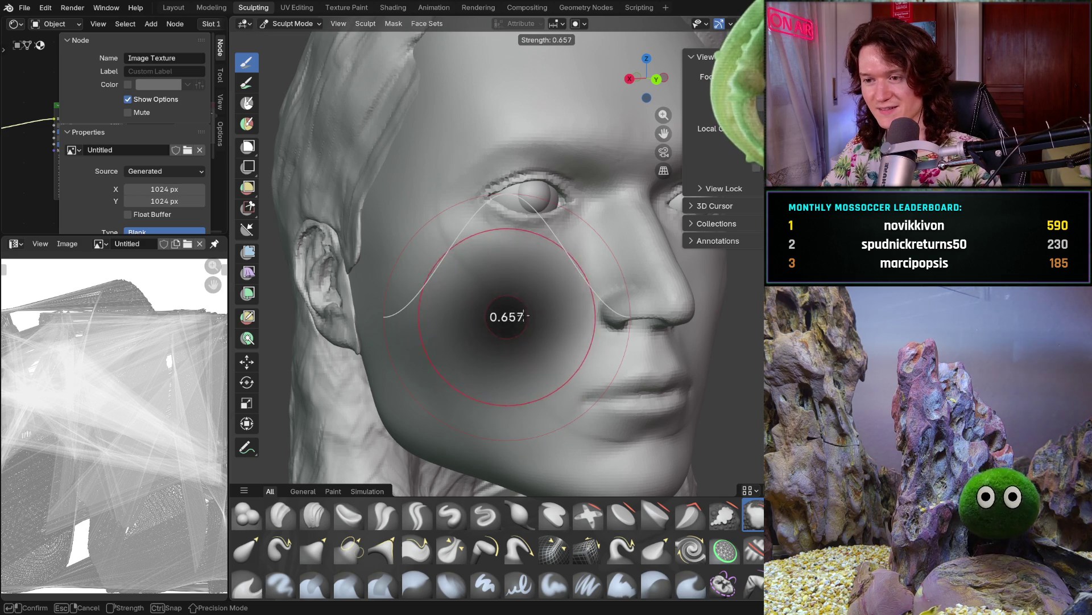
click(521, 316)
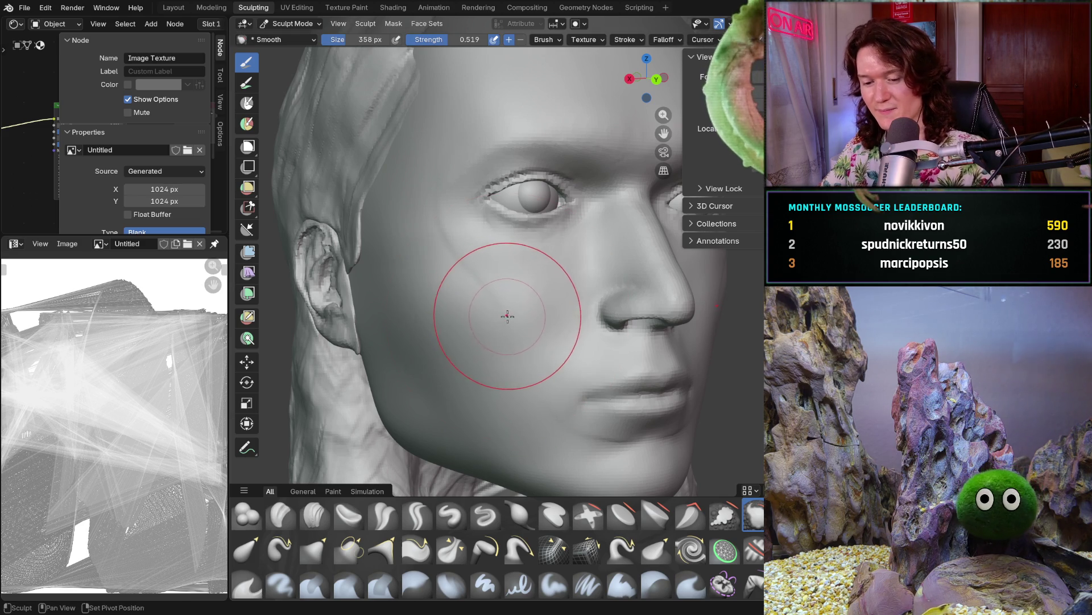
Settle the Smooth brush at strength 0.479 and size 222 px, framing the eye and cheek
key(shift+f)
click(506, 322)
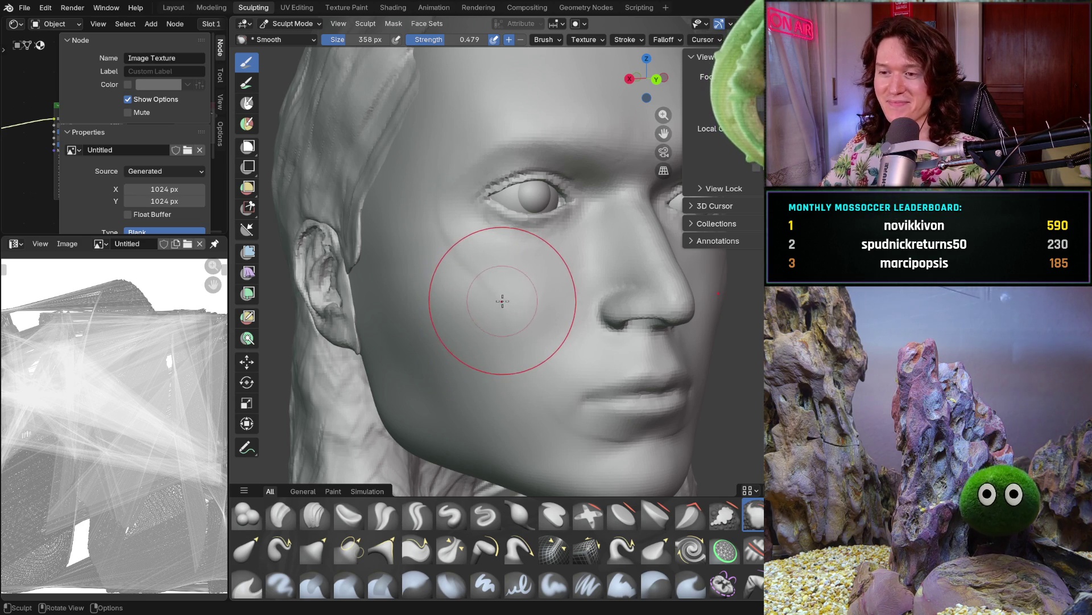
key(f)
click(472, 300)
mouse_move(480, 285)
middle_down()
mouse_move(493, 343)
mouse_move(417, 253)
middle_up()
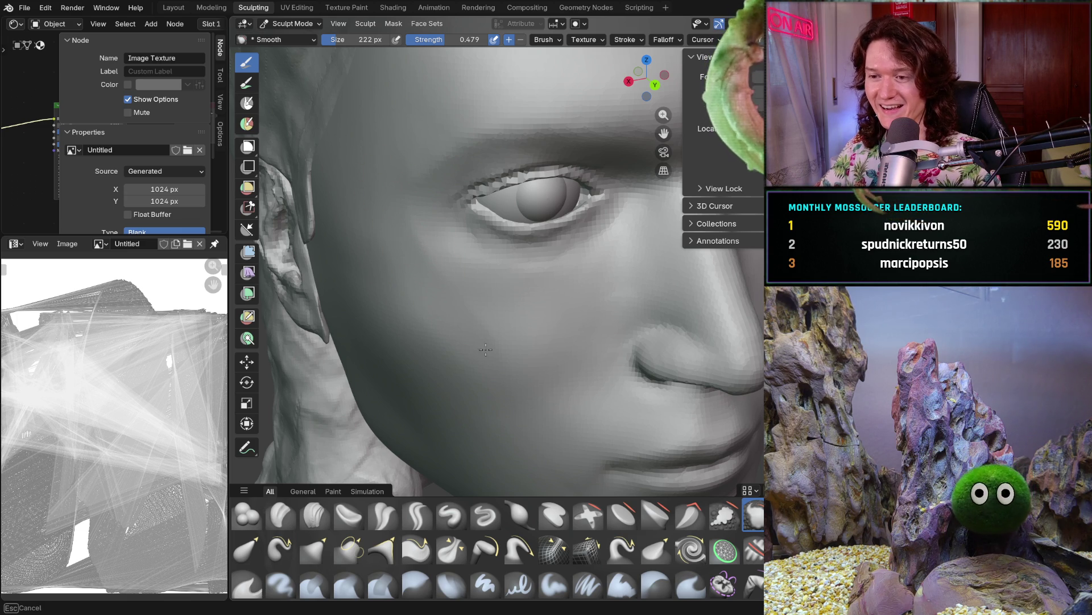
Shrink the Smooth brush to 154 px and return to a frontal view of the eye and nose
mouse_move(476, 353)
middle_down()
mouse_move(548, 342)
mouse_move(478, 346)
middle_up()
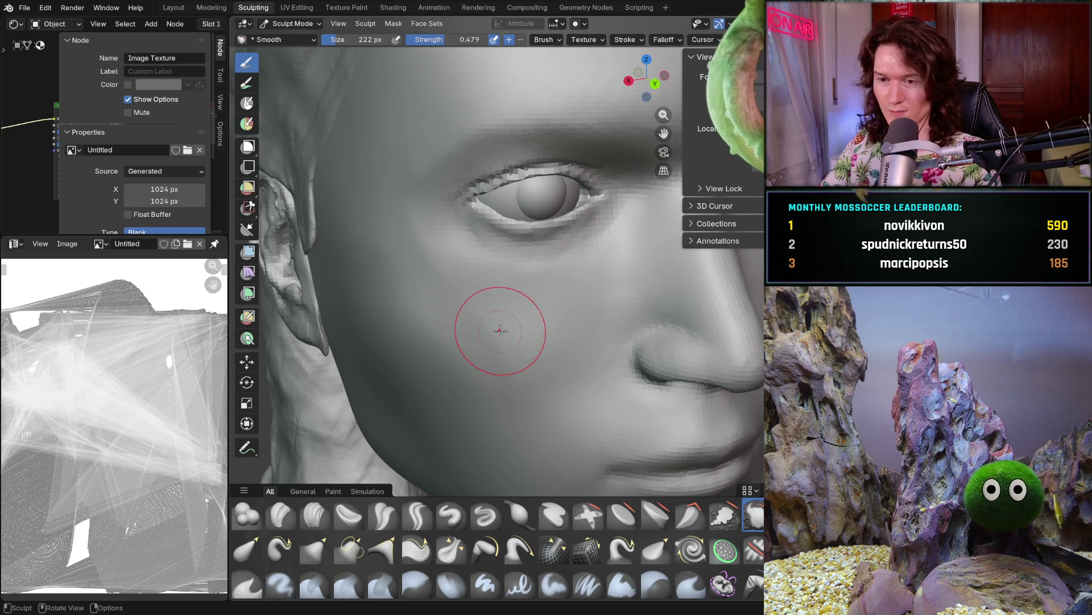
key(f)
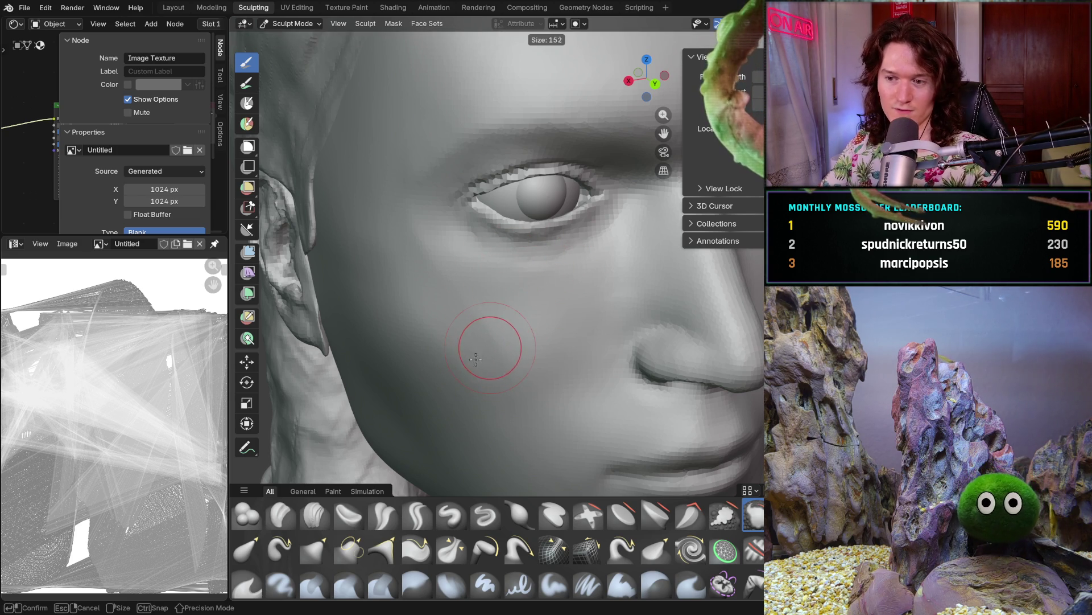
click(484, 333)
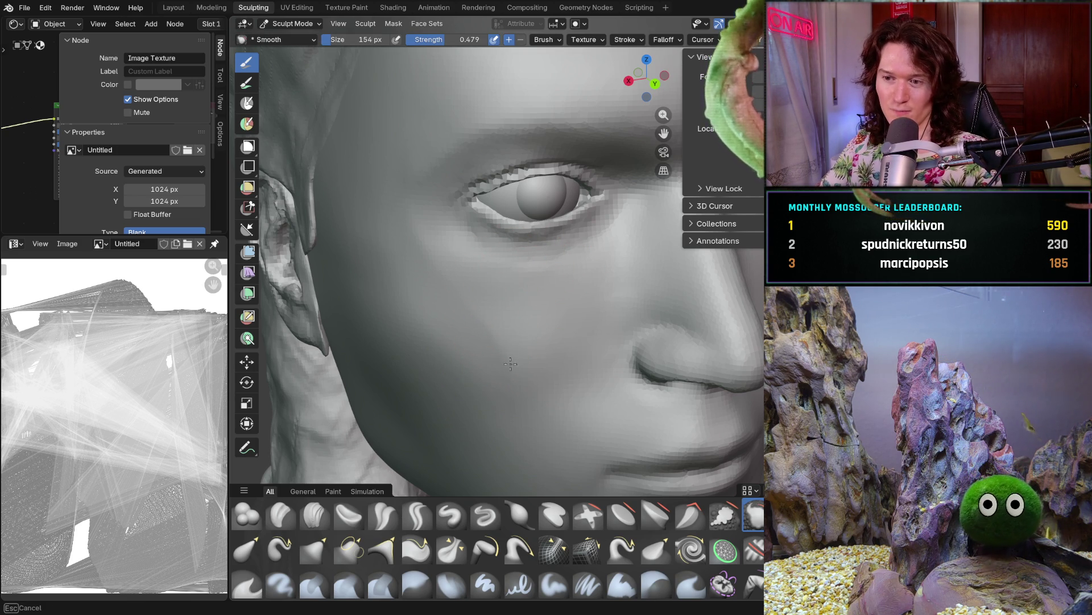
middle_drag(508, 307, 467, 377)
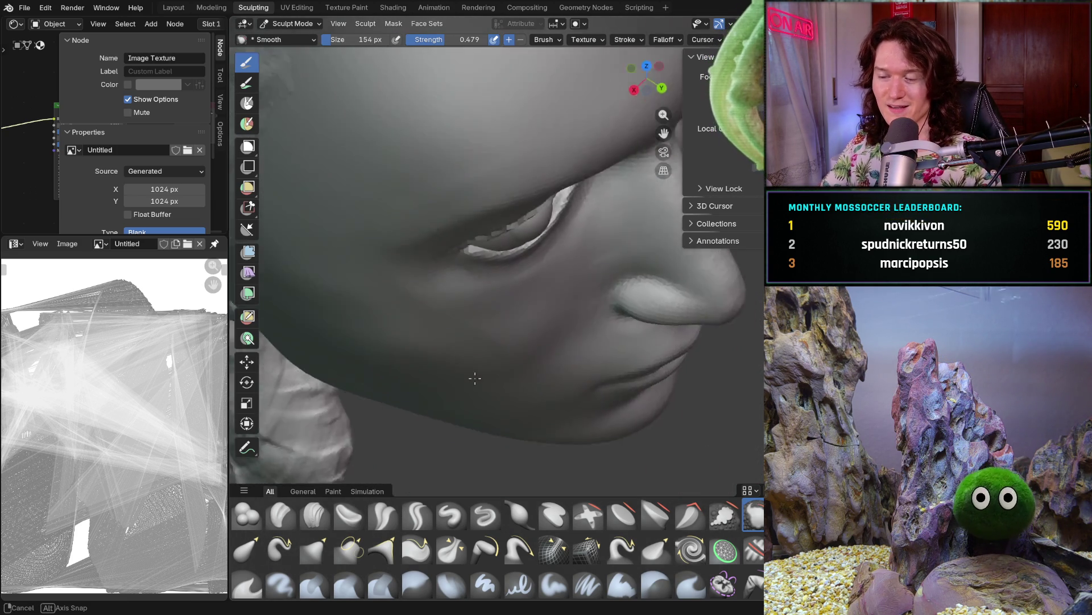
middle_drag(467, 378, 392, 259)
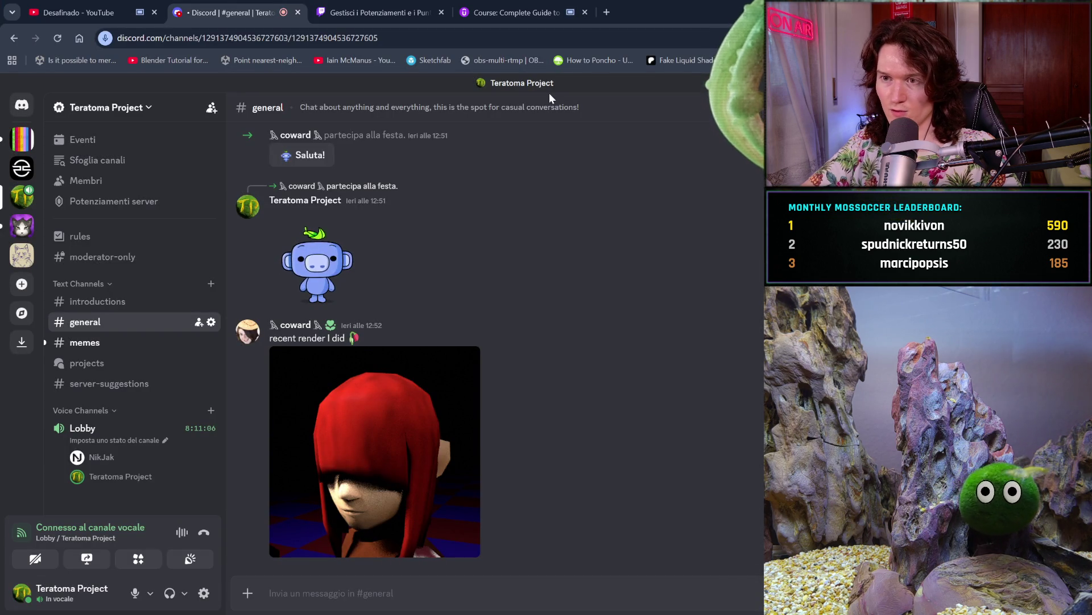
Open a new browser tab beside the Discord channel
click(610, 16)
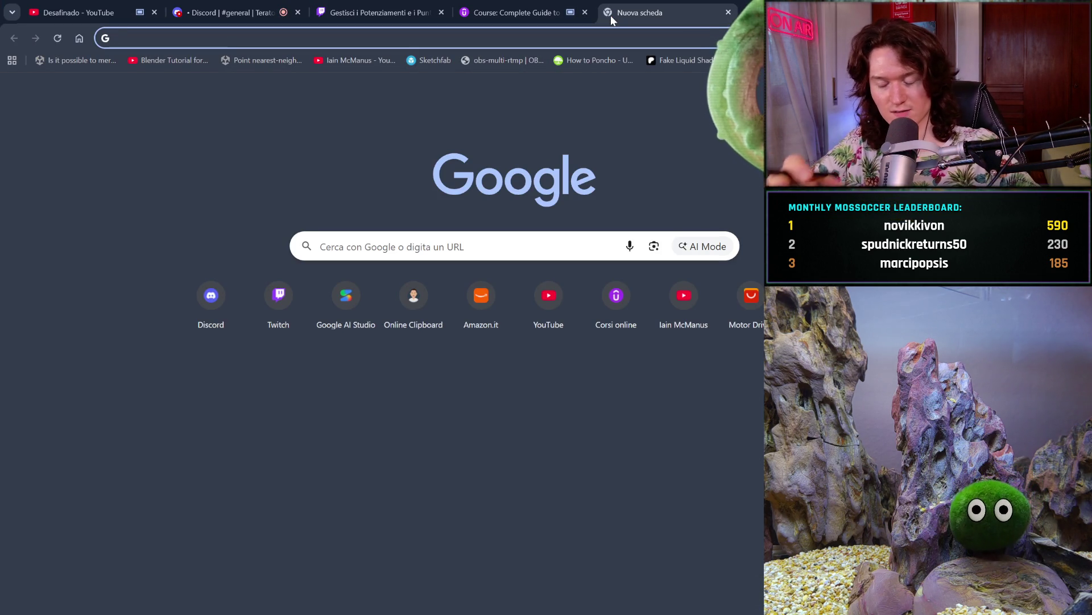
text(wo)
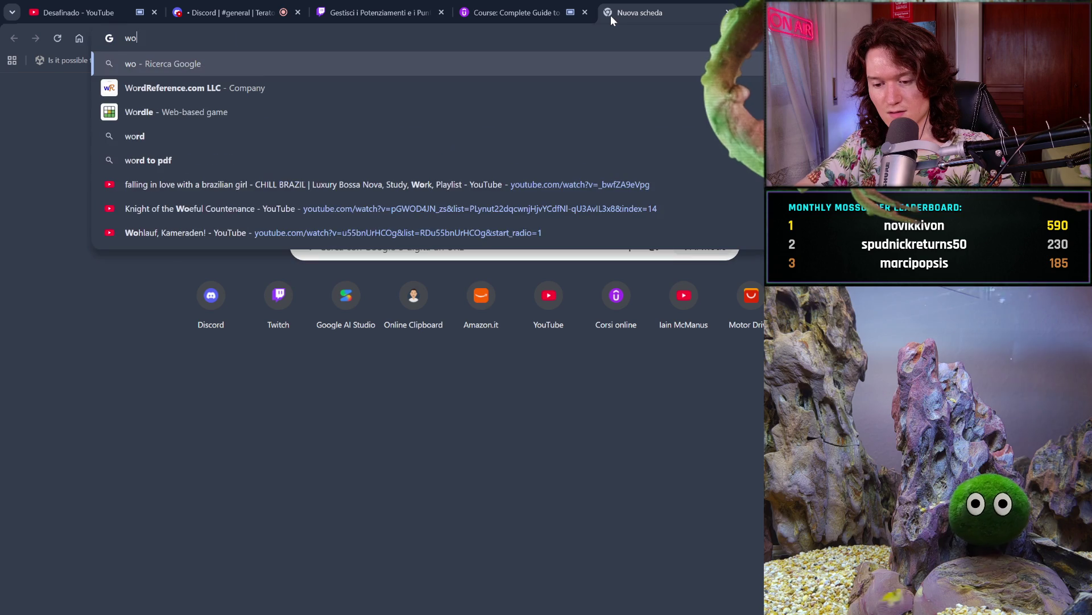
text(rry n)
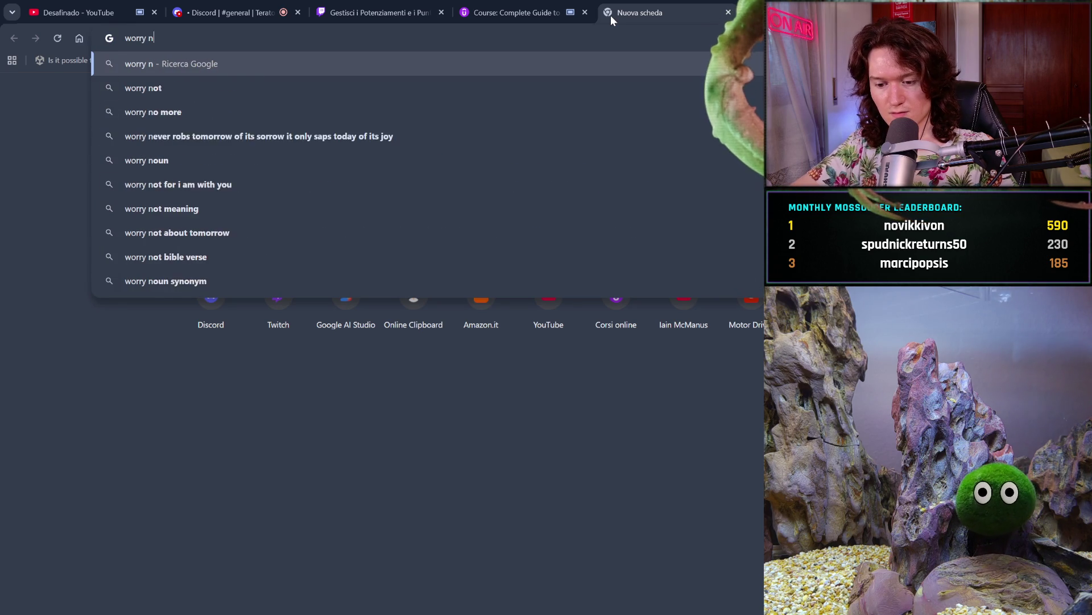
text(oun)
Search the meaning of worry as a noun, expand the AI Overview, then close the tab
key(Return)
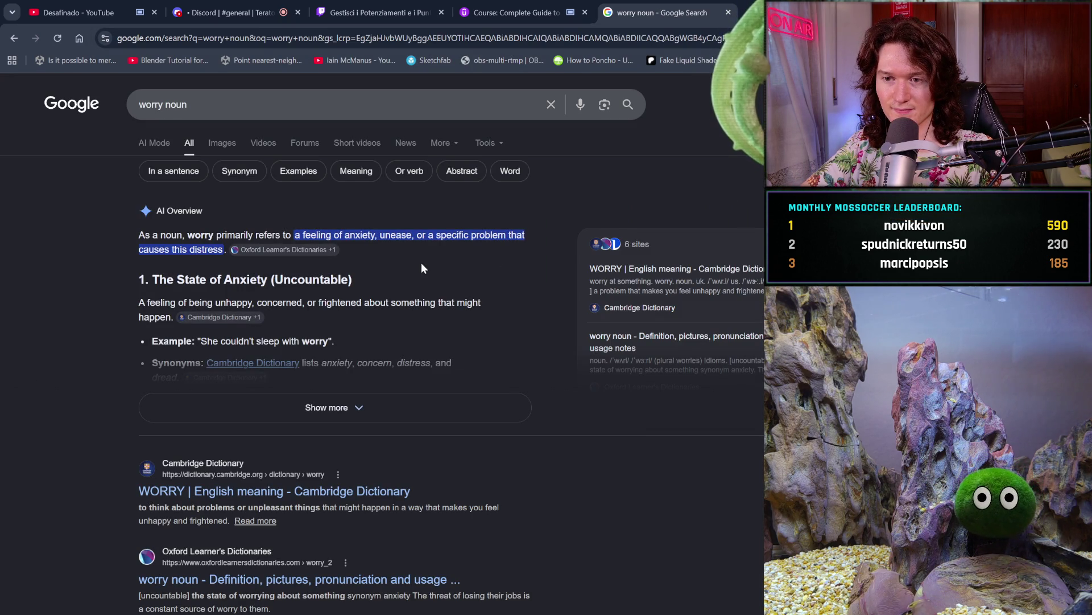
click(420, 408)
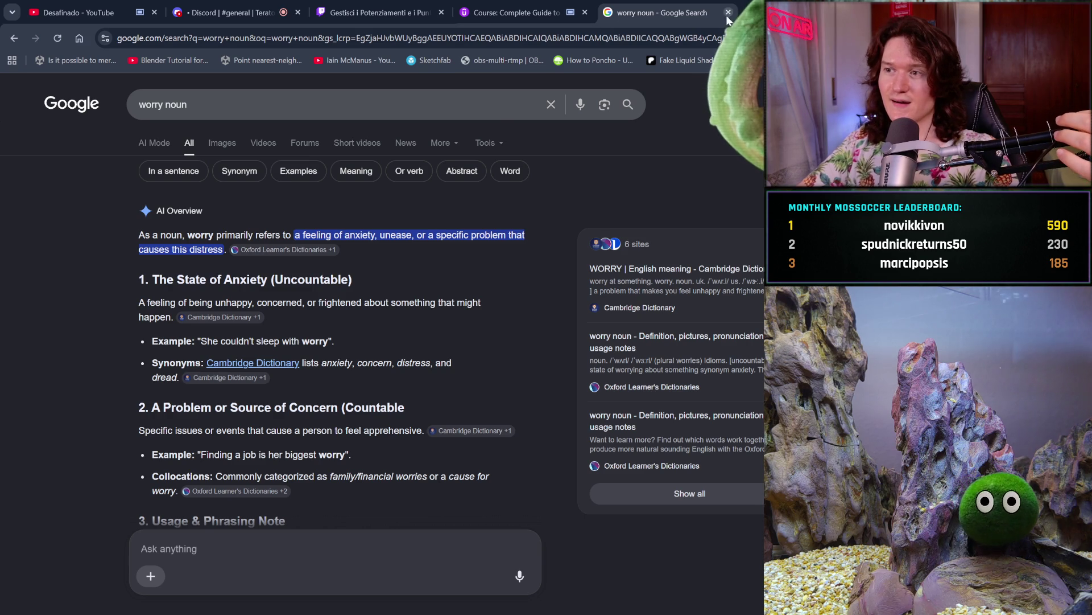
key(ctrl+w)
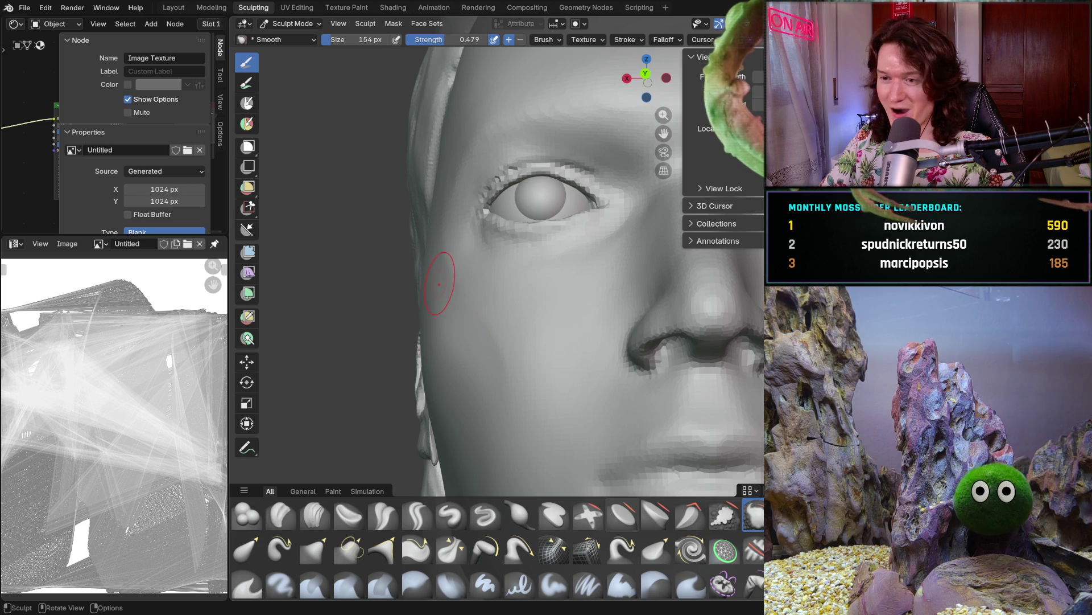
Raise the Smooth brush strength to 0.749 while viewing the cheek and ear
mouse_move(488, 353)
middle_down()
mouse_move(511, 385)
mouse_move(490, 364)
middle_up()
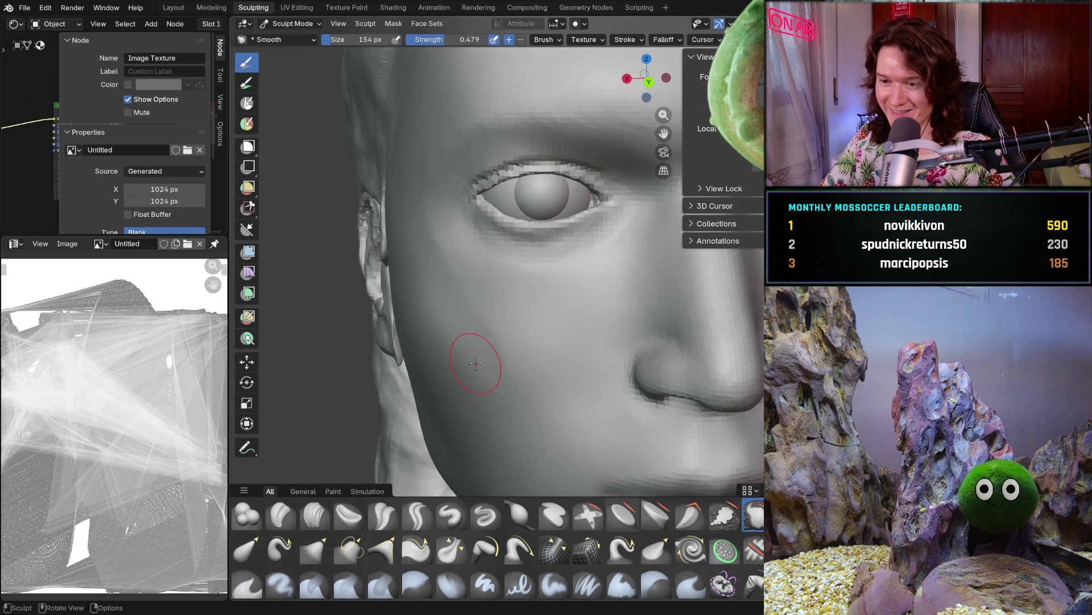
key(shift+f)
click(513, 356)
scroll(503, 353, up, 4)
middle_drag(501, 354, 524, 383)
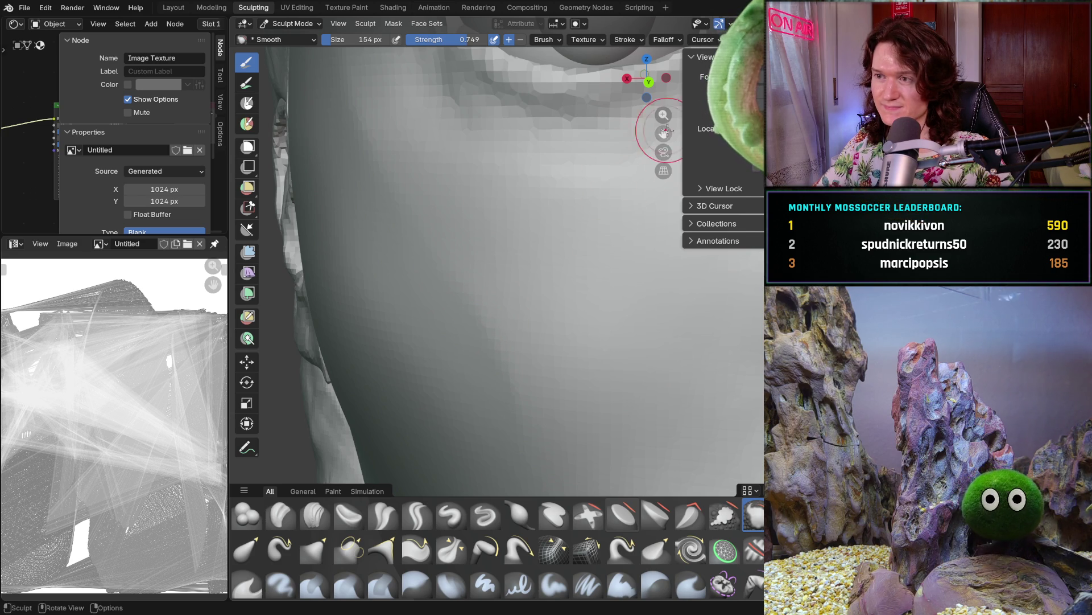
scroll(553, 284, down, 2)
scroll(553, 283, down, 2)
scroll(554, 283, down, 2)
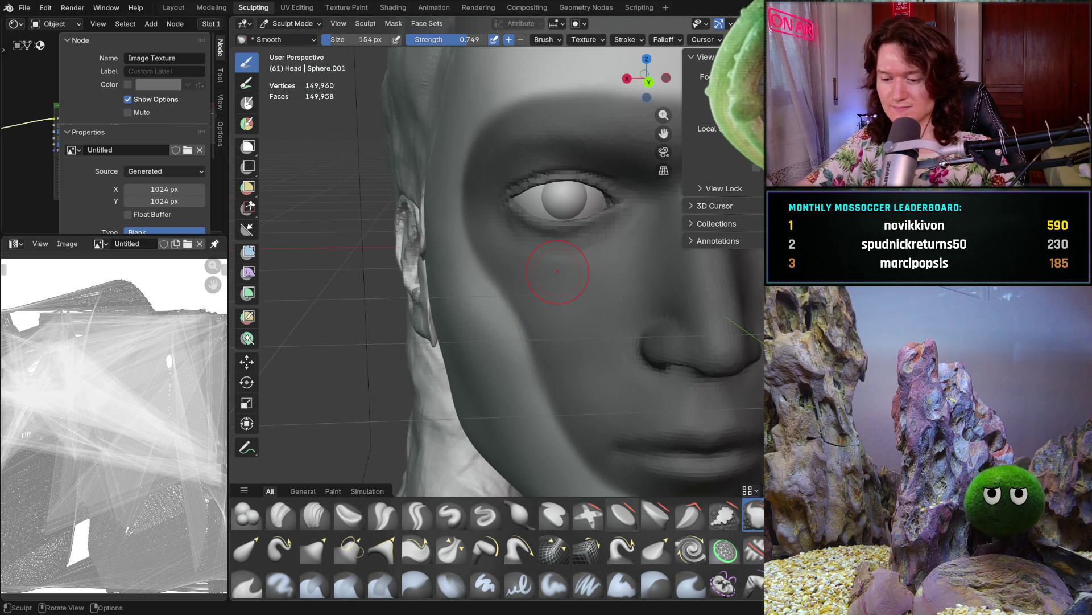
Clear the mask from the face and orbit out to see the ear, eye and nose
key(alt+m)
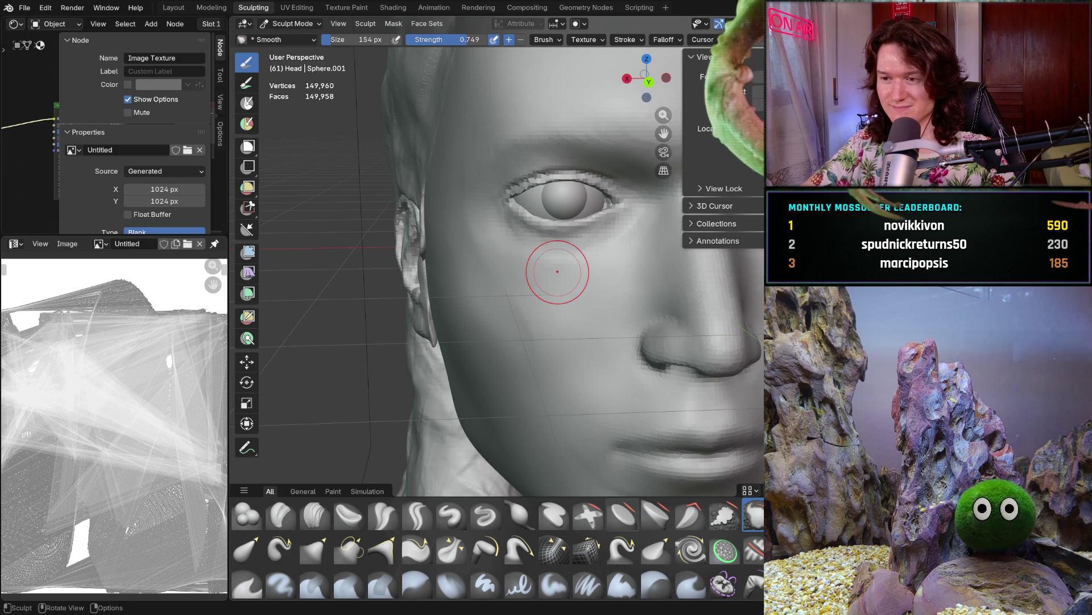
scroll(530, 347, up, 4)
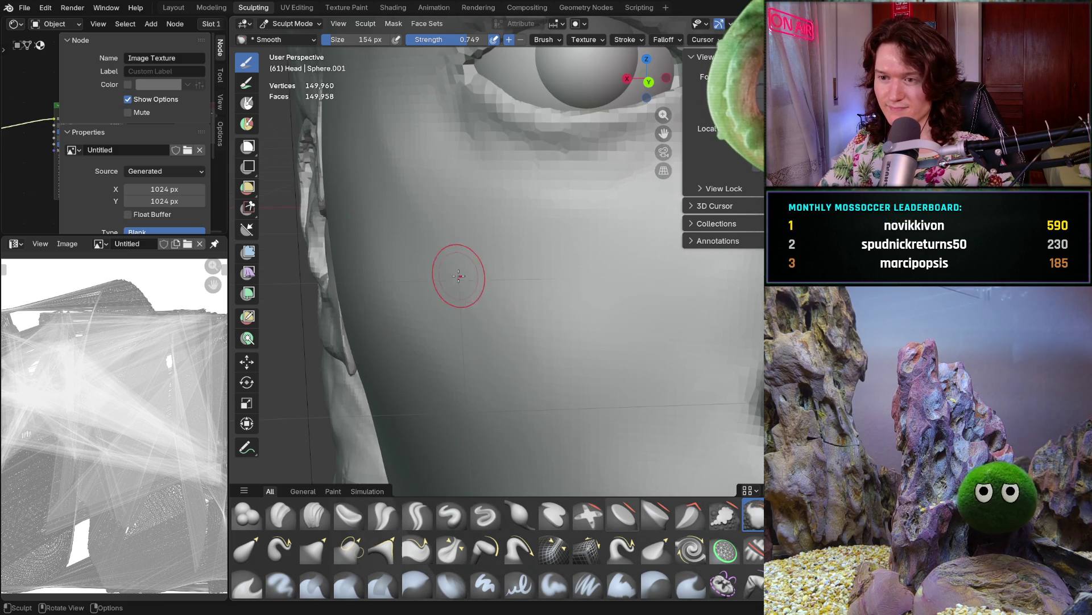
middle_drag(452, 266, 483, 303)
mouse_move(358, 165)
middle_down()
mouse_move(471, 285)
mouse_move(453, 309)
middle_up()
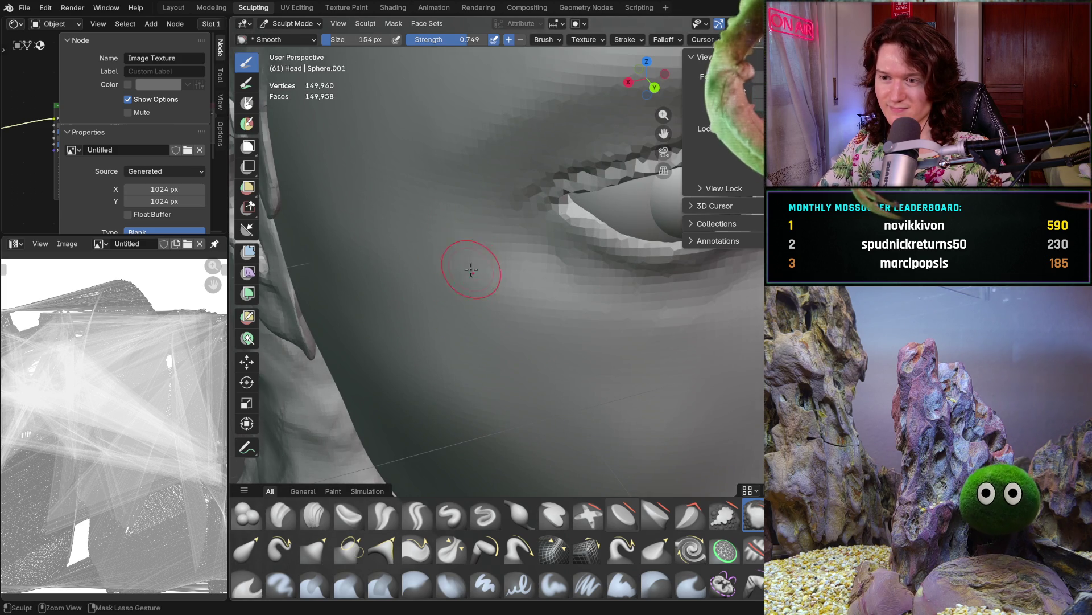
ctrl+middle_drag(471, 257, 502, 293)
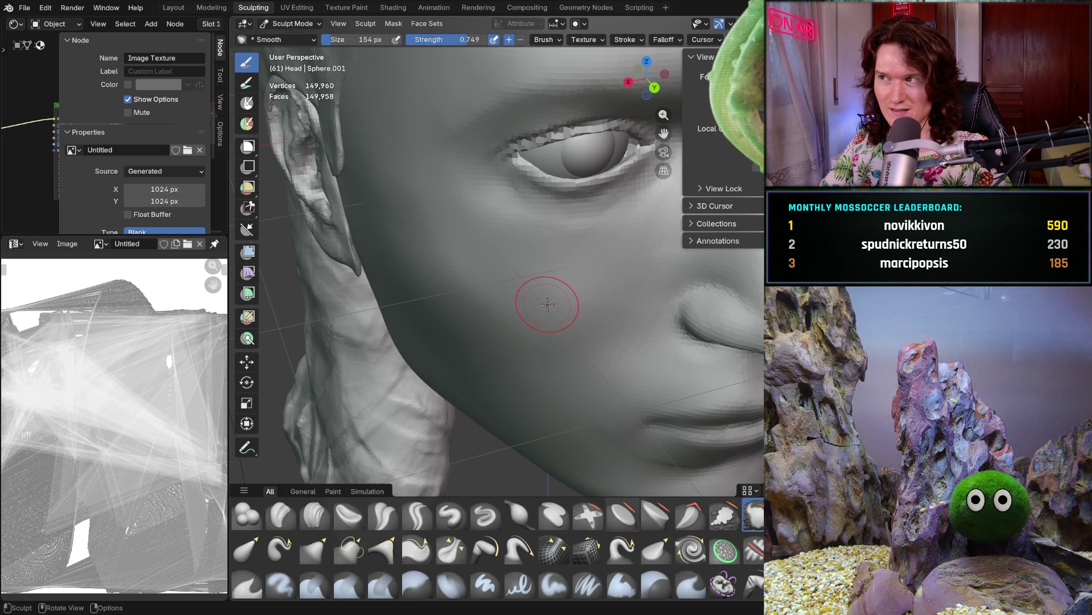
Lower the Smooth brush strength to 0.463 and inspect the face and ear side
key(shift+f)
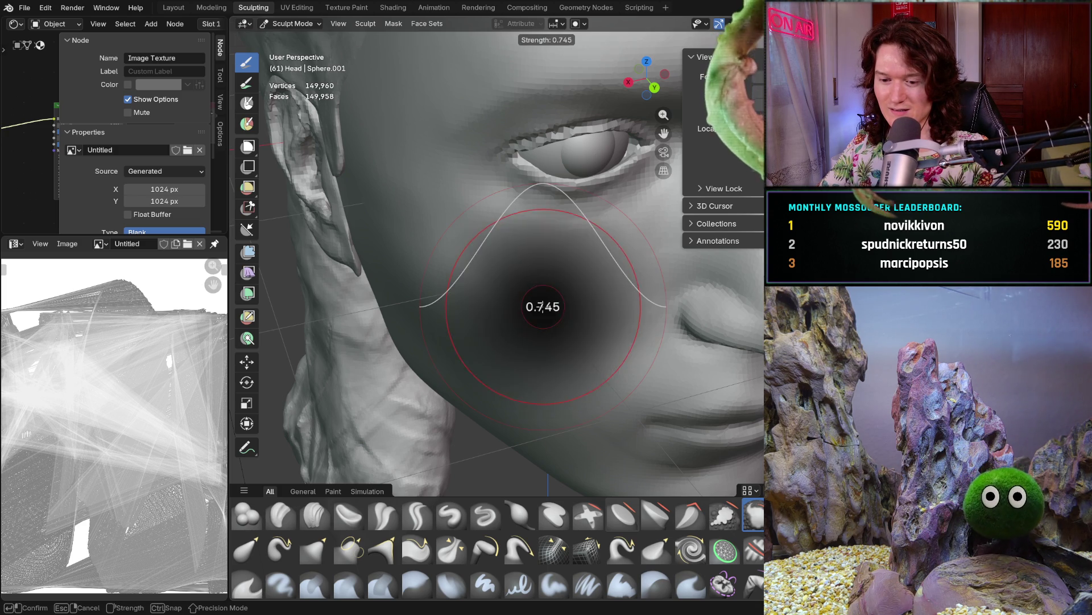
click(558, 302)
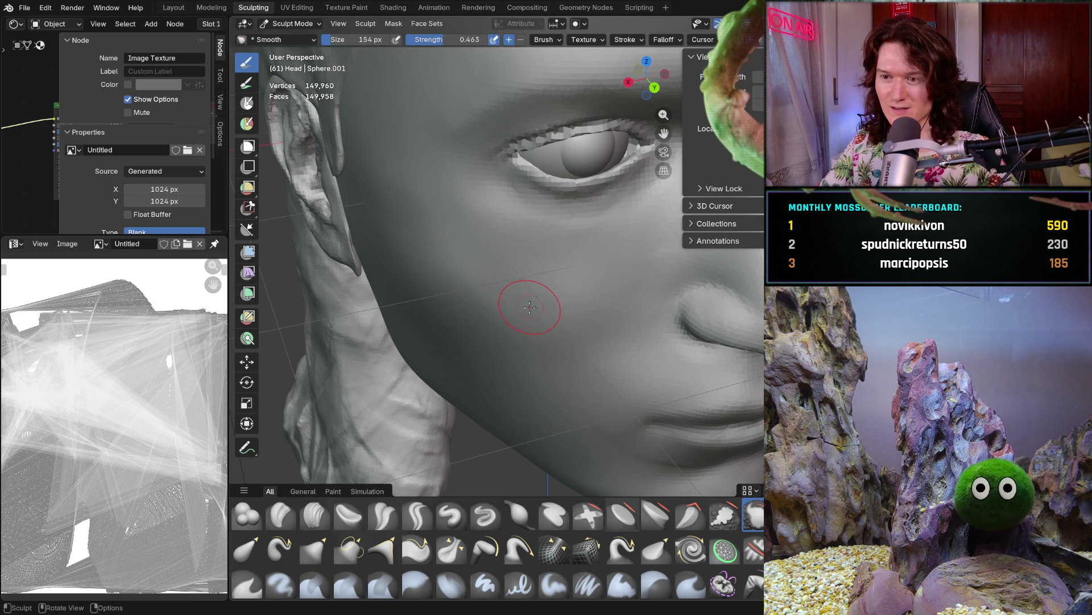
mouse_move(575, 358)
middle_down()
mouse_move(466, 291)
mouse_move(488, 268)
mouse_move(571, 327)
middle_up()
drag(565, 363, 561, 419)
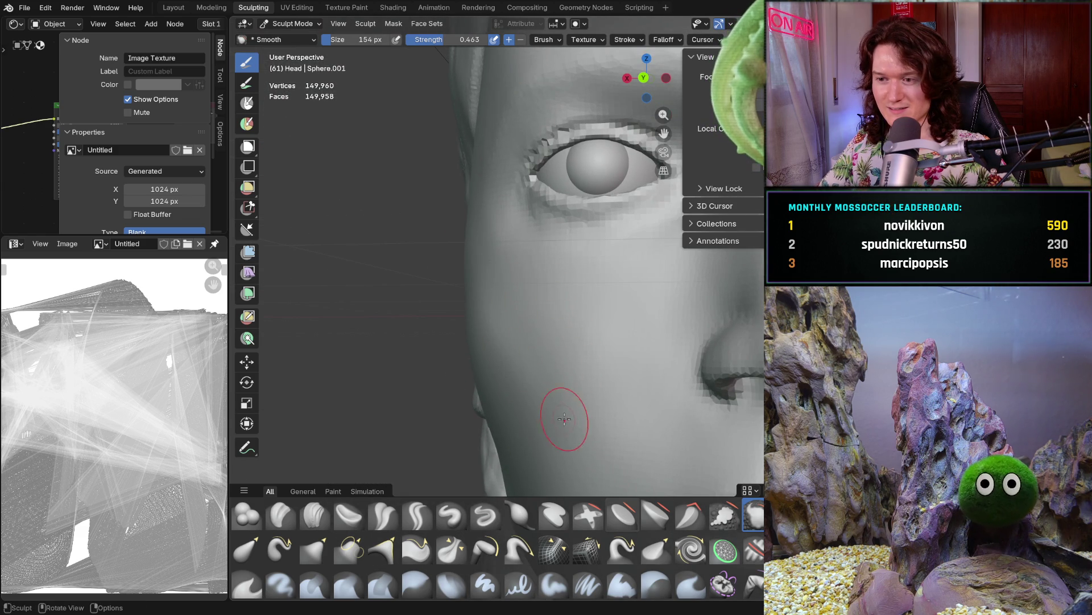
middle_drag(470, 311, 508, 257)
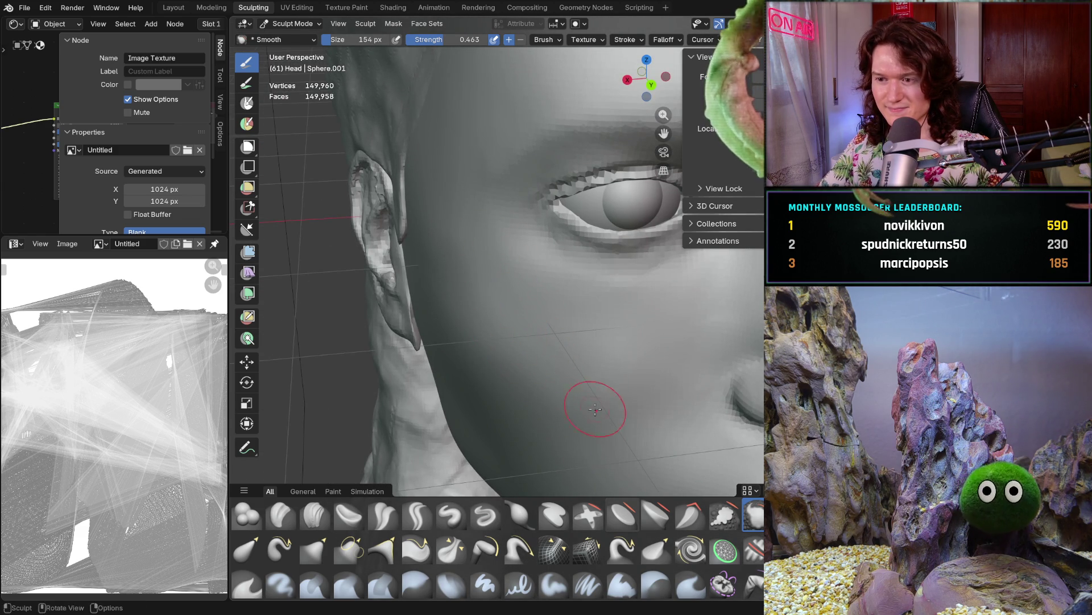
middle_drag(580, 312, 554, 297)
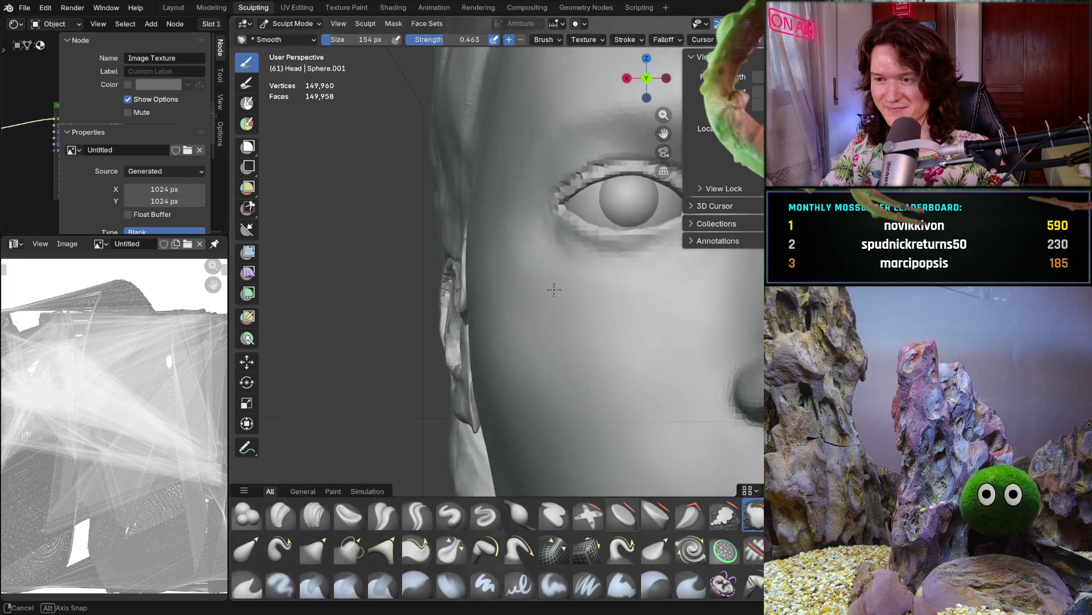
Turn the head so the eye faces the view and switch to the Clay Strips brush
mouse_move(578, 363)
middle_down()
mouse_move(600, 356)
mouse_move(575, 346)
middle_up()
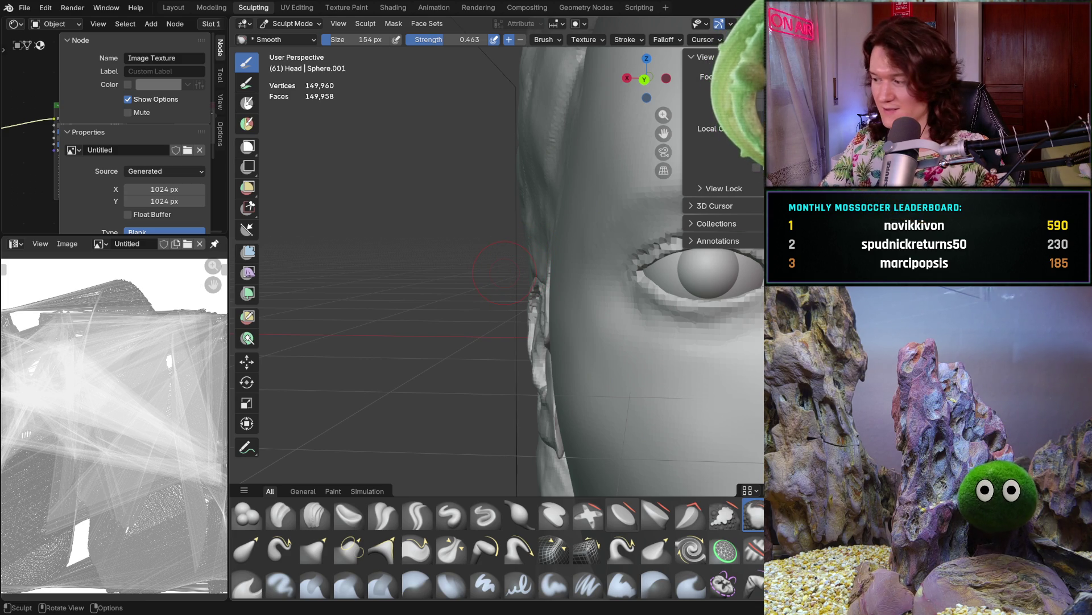
middle_drag(565, 325, 588, 313)
mouse_move(516, 345)
middle_down()
mouse_move(541, 287)
mouse_move(566, 295)
mouse_move(521, 325)
middle_up()
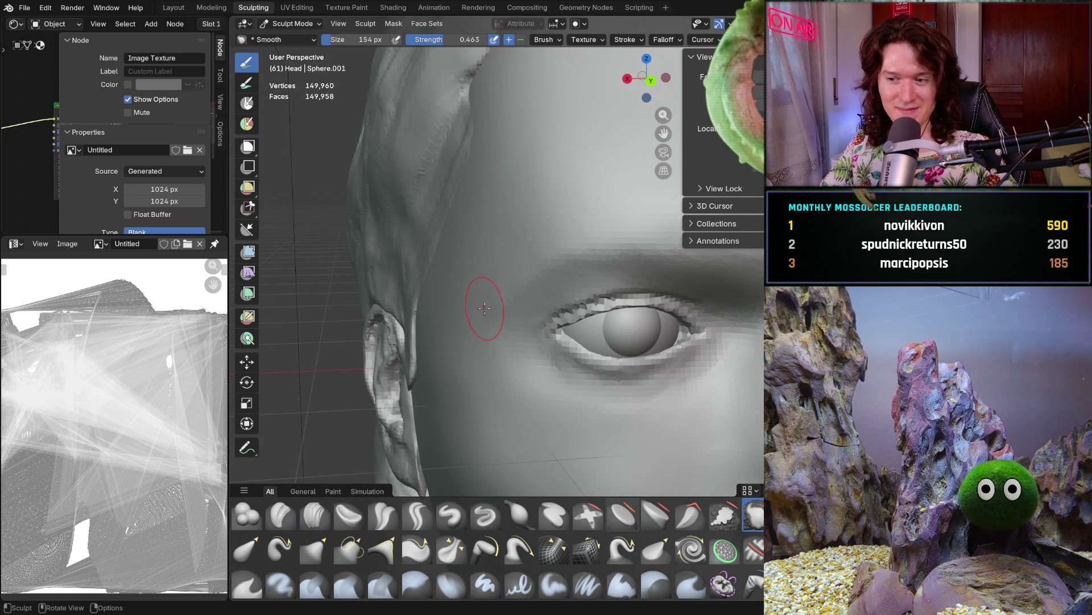
middle_drag(485, 298, 515, 301)
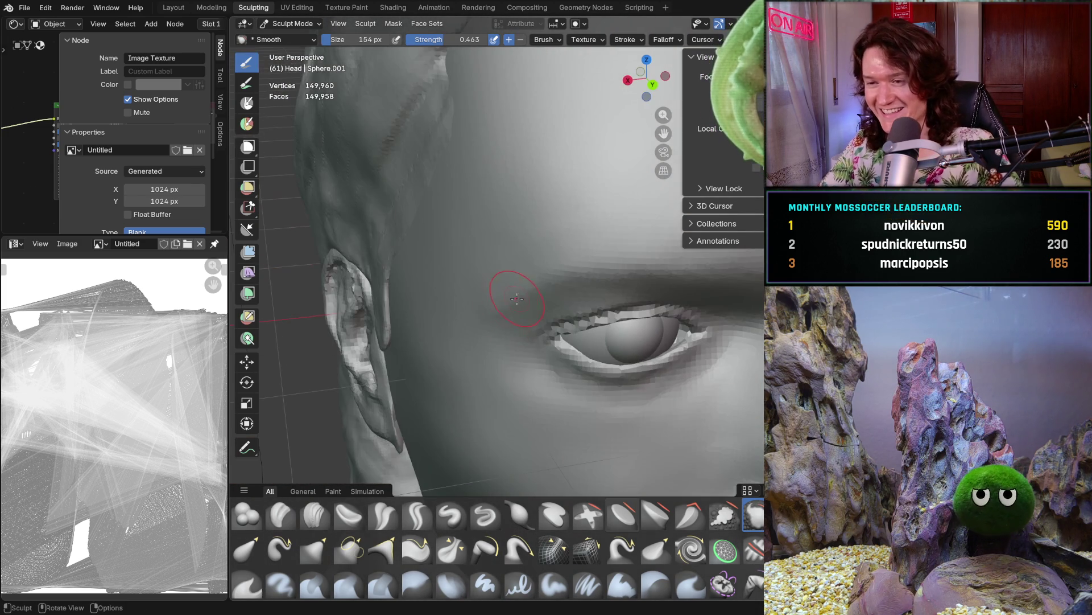
scroll(470, 318, up, 2)
click(315, 514)
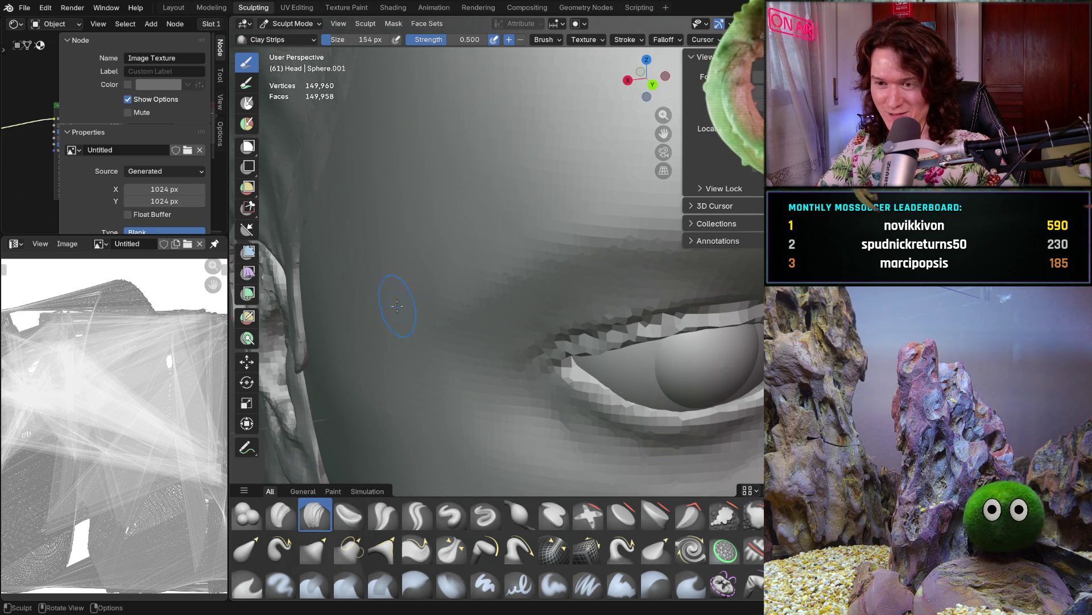
Back out of a stray keystroke and orbit to a side view of the head
key(b)
key(Escape)
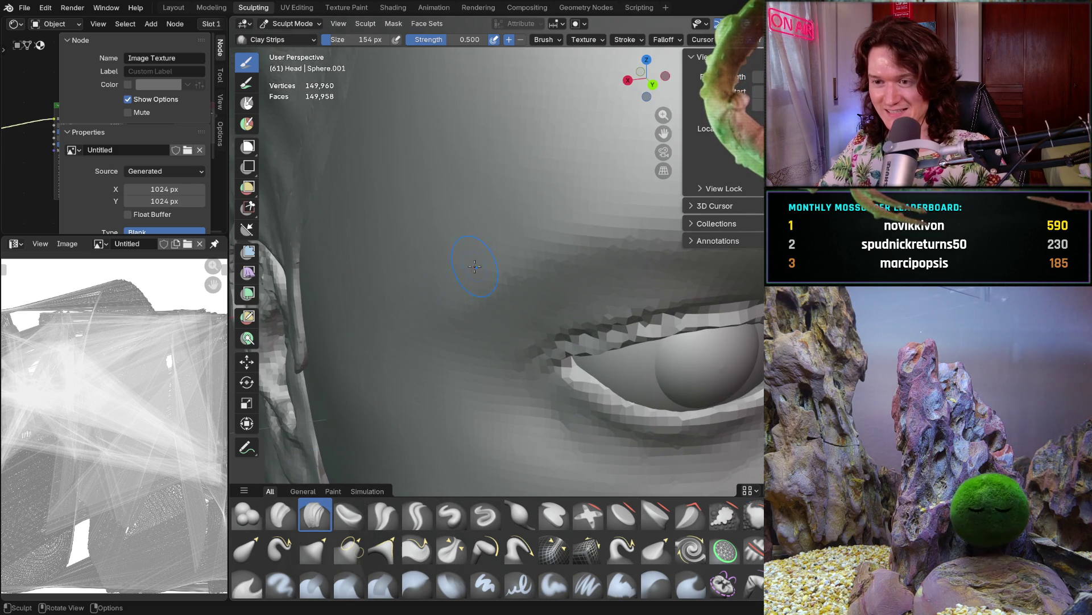
key(b)
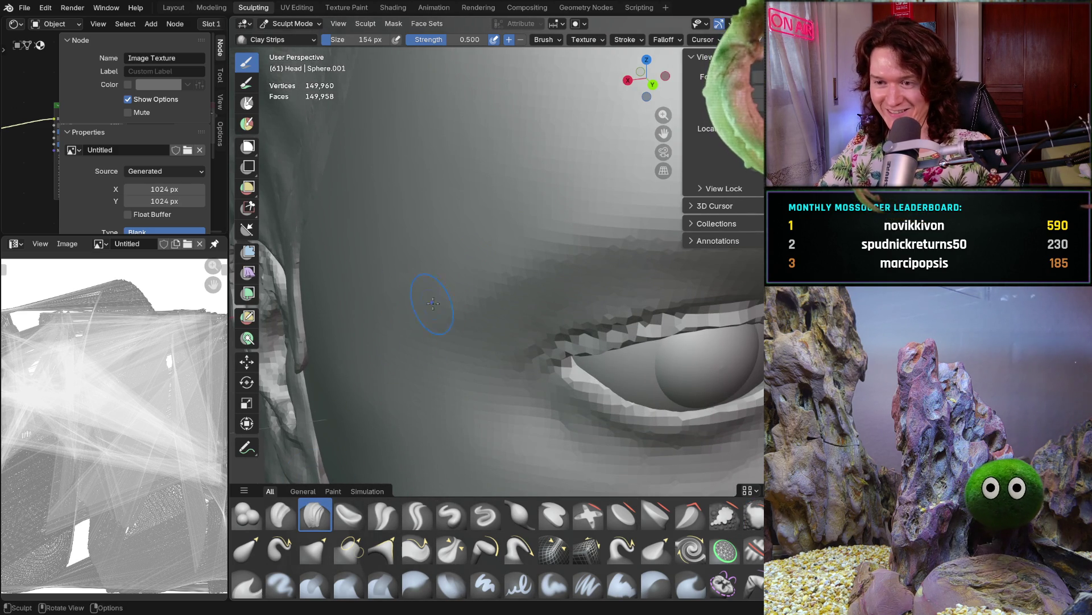
middle_drag(432, 325, 460, 292)
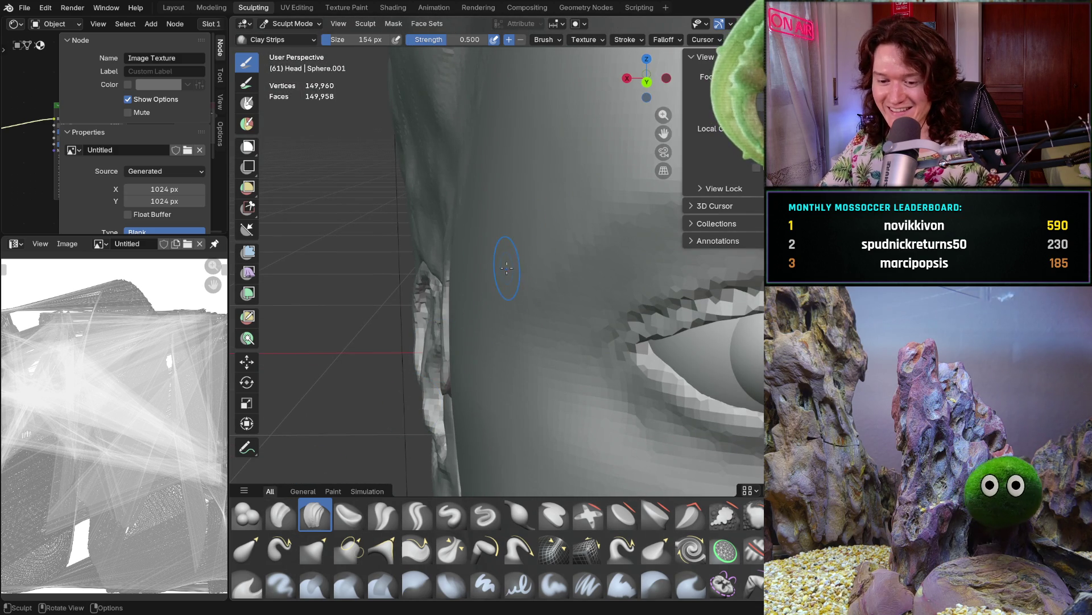
Resize the brush to 194 px then 254 px and switch back to the Smooth brush
key(f)
click(512, 285)
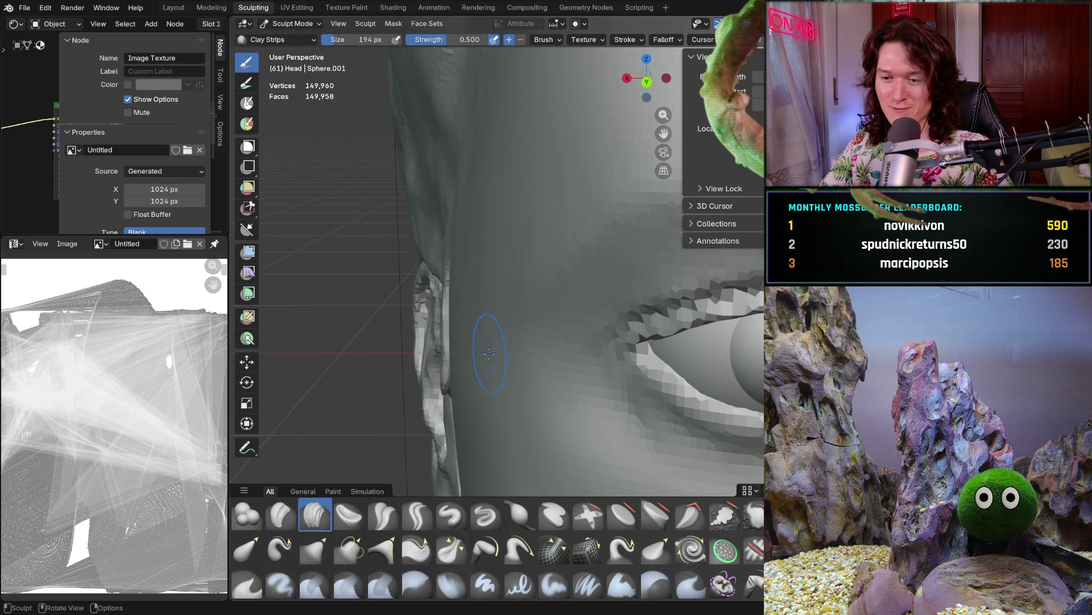
key(f)
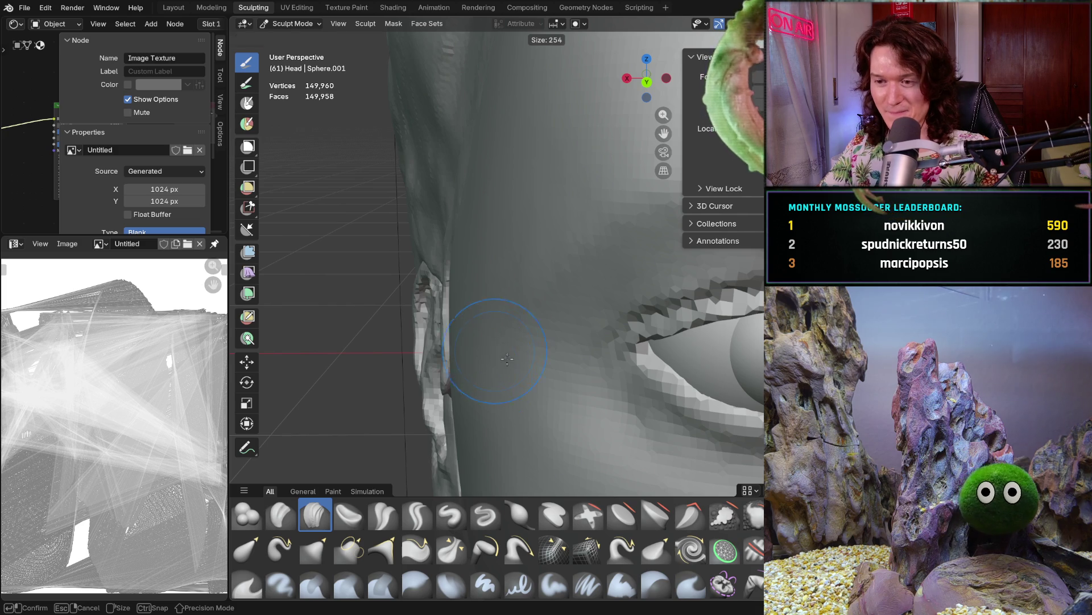
click(504, 355)
key(shift+s)
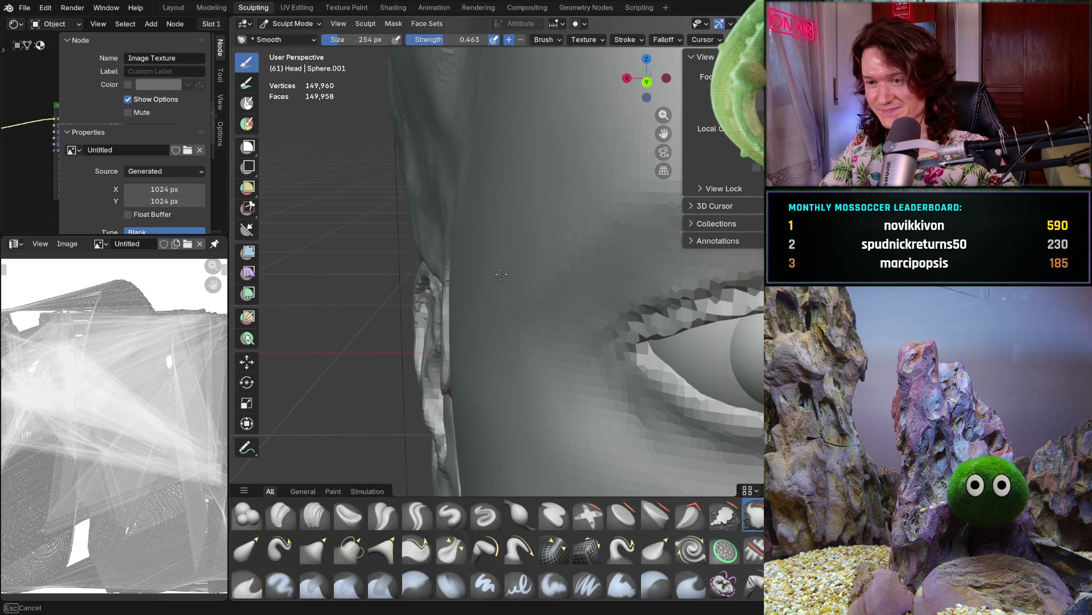
Smooth the cheek below the eye with the 254 px Smooth brush, orbiting around the face
mouse_move(523, 249)
middle_down()
mouse_move(555, 251)
mouse_move(511, 289)
middle_up()
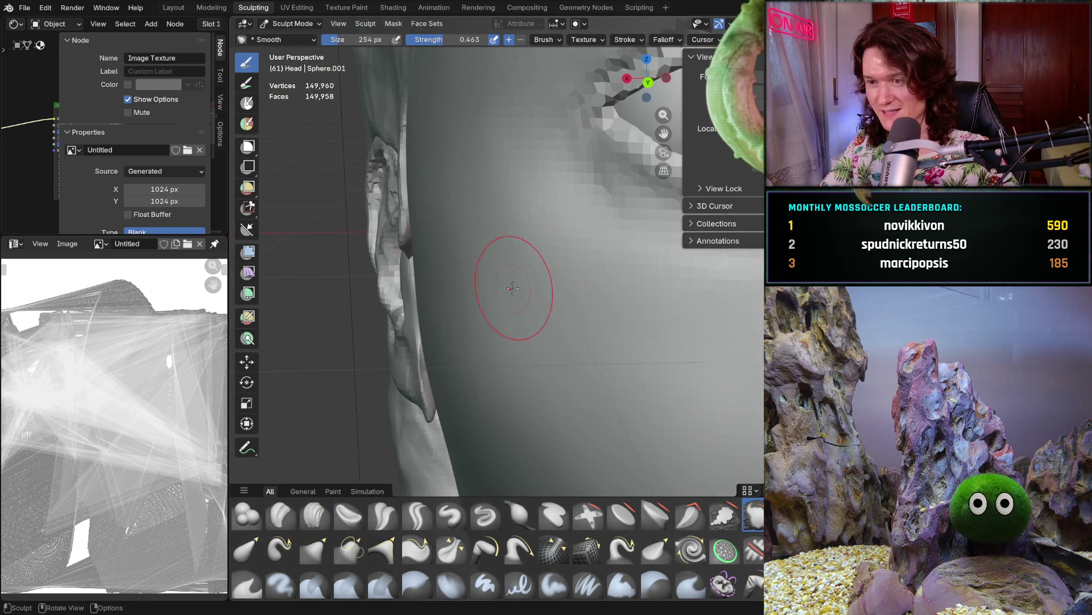
mouse_move(500, 177)
middle_down()
mouse_move(526, 324)
mouse_move(566, 378)
mouse_move(577, 330)
mouse_move(512, 354)
middle_up()
scroll(524, 330, up, 3)
scroll(526, 330, up, 2)
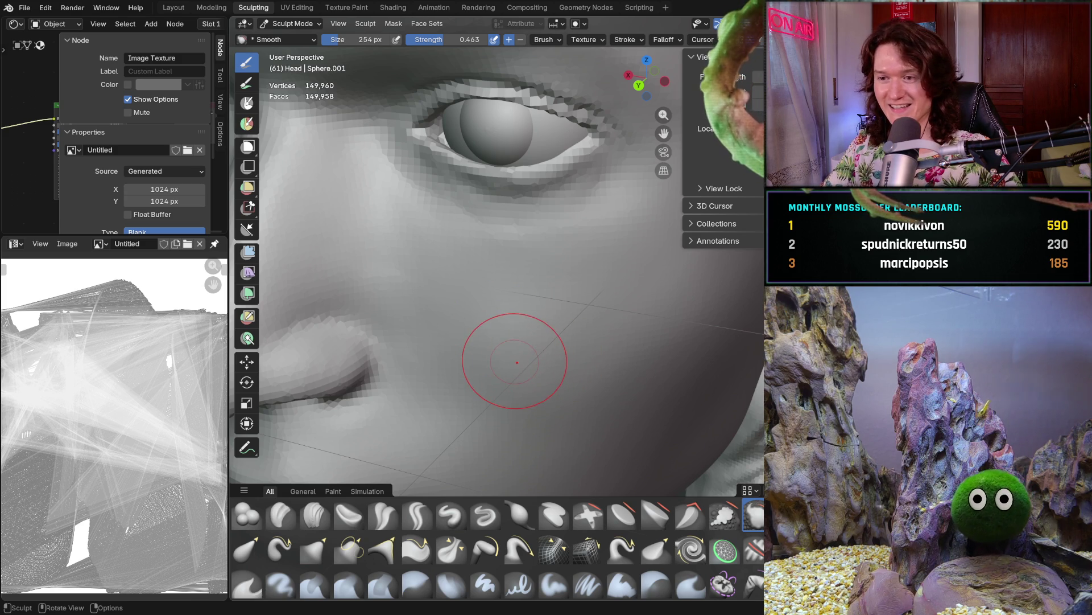
mouse_move(512, 334)
middle_down()
mouse_move(550, 310)
mouse_move(544, 332)
middle_up()
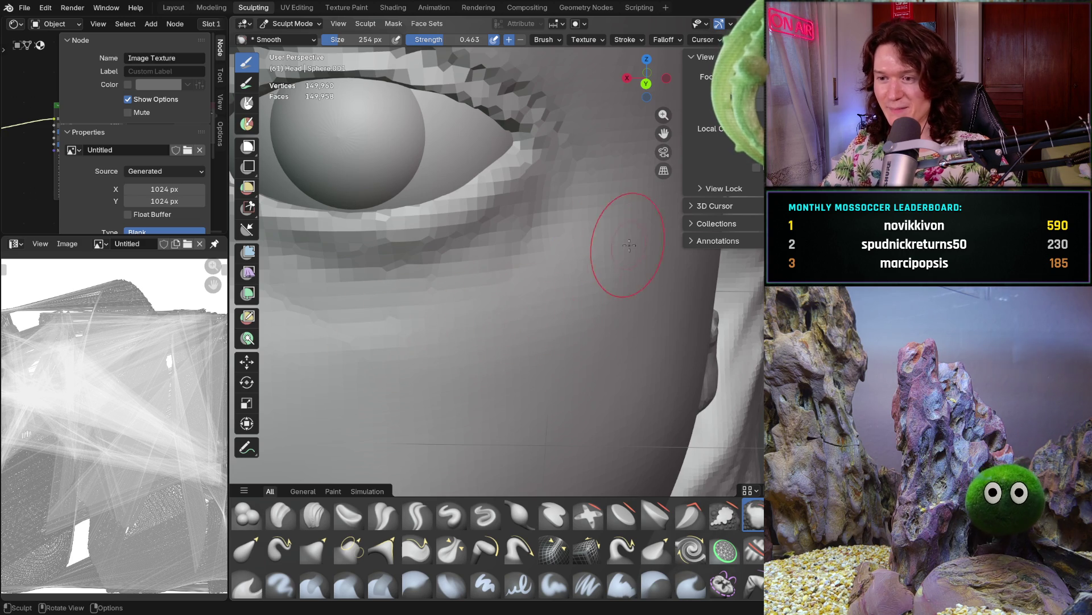
scroll(584, 308, down, 3)
middle_drag(586, 268, 530, 335)
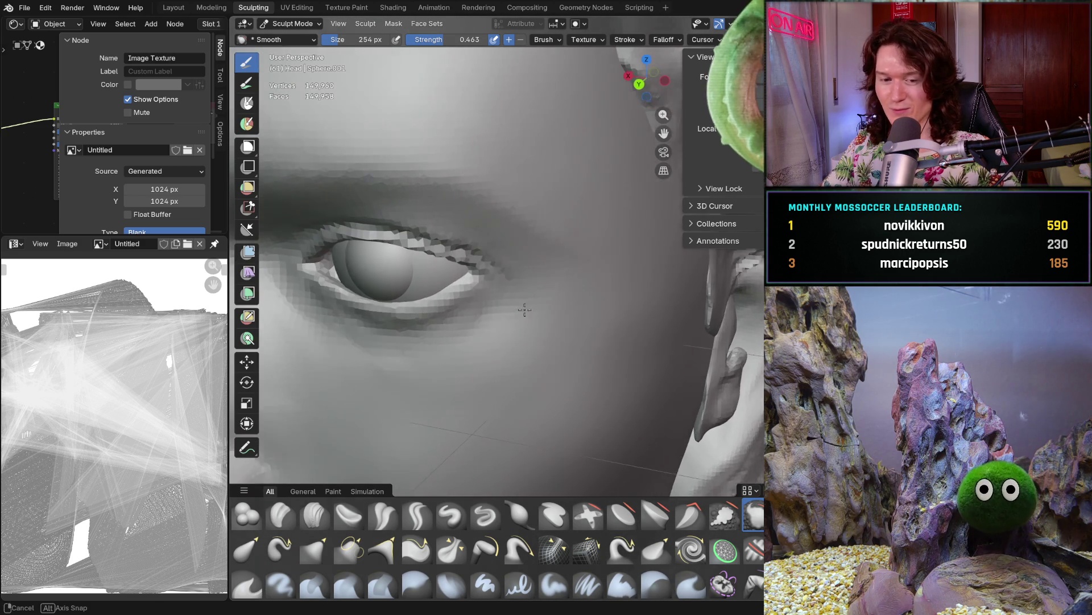
scroll(531, 335, up, 3)
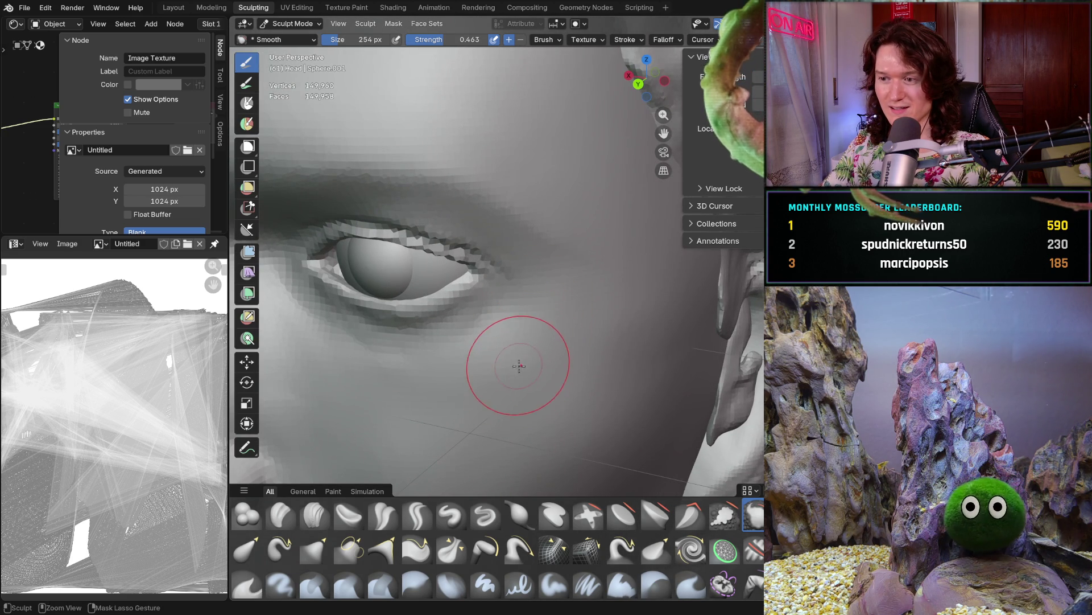
scroll(523, 341, up, 3)
mouse_move(488, 404)
middle_down()
mouse_move(567, 304)
mouse_move(562, 291)
middle_up()
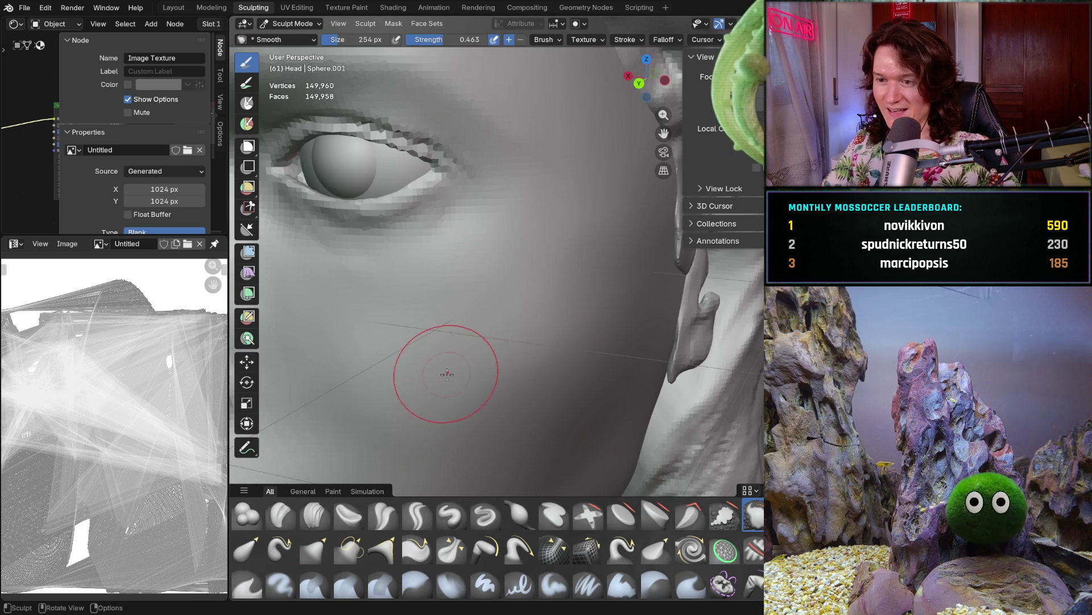
middle_drag(459, 408, 586, 337)
scroll(612, 272, down, 6)
mouse_move(612, 272)
middle_down()
mouse_move(494, 351)
mouse_move(524, 317)
middle_up()
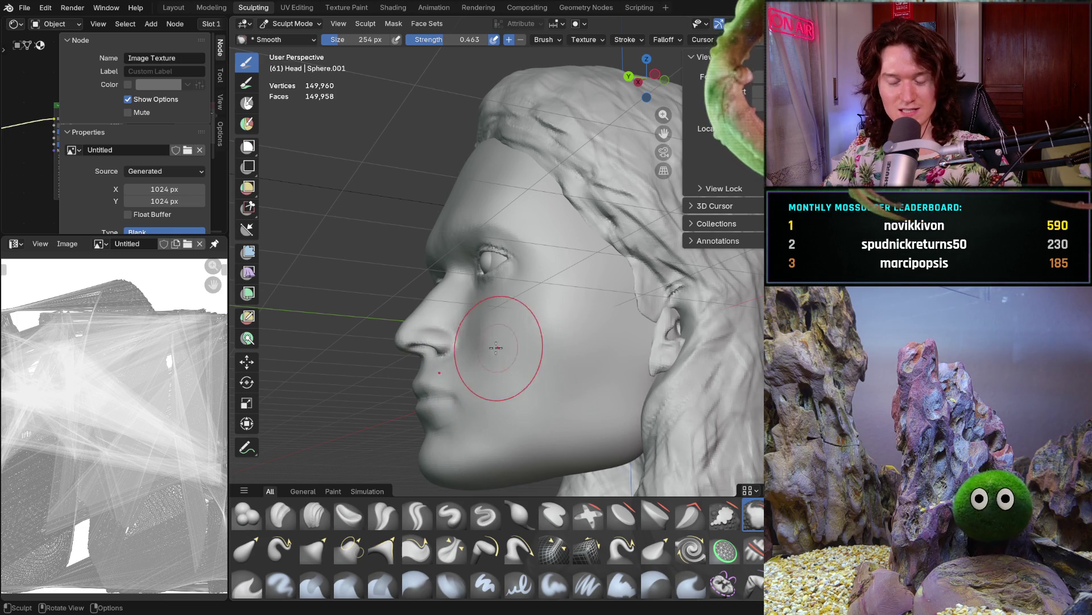
Smooth around the nose and cheeks from a three-quarter view, then hide the hair object
mouse_move(495, 386)
middle_down()
mouse_move(560, 368)
mouse_move(623, 381)
middle_up()
middle_drag(512, 353, 554, 365)
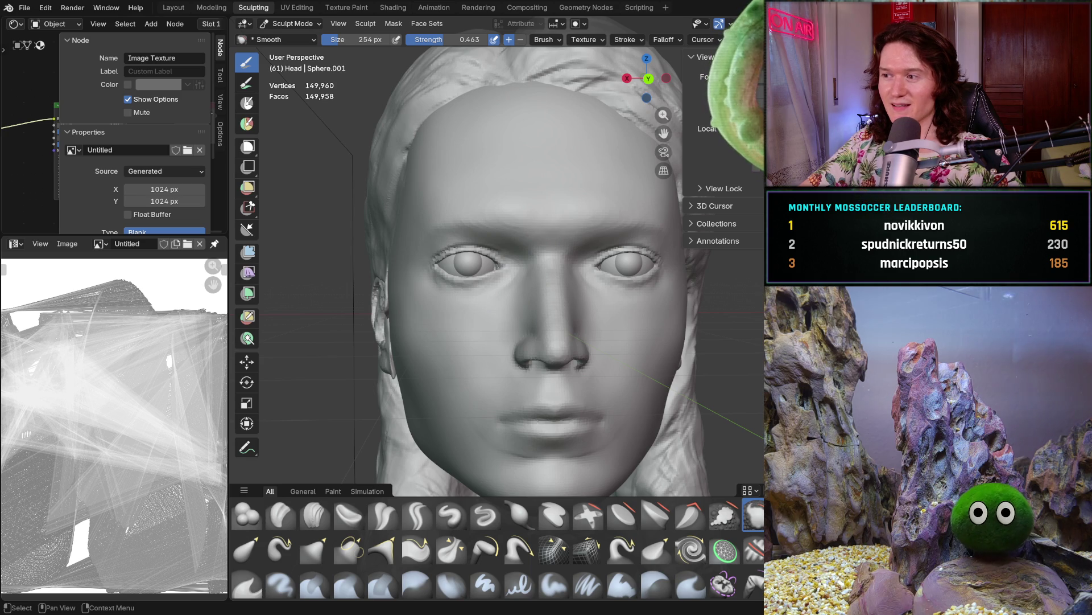
key(h)
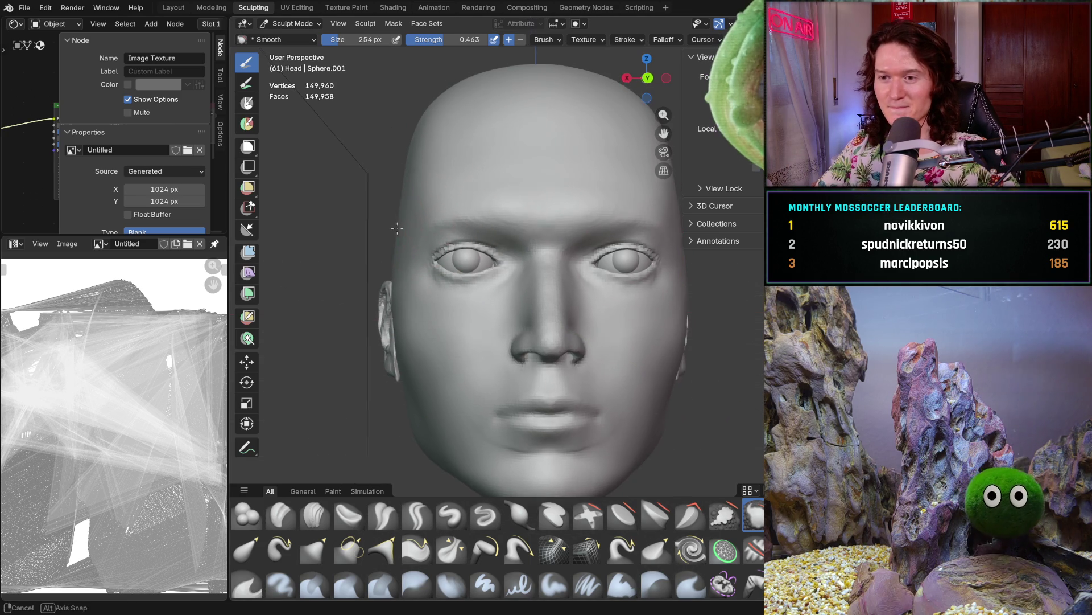
scroll(387, 216, up, 3)
Smooth the head surface while orbiting through the side profile and skull top
middle_drag(340, 223, 339, 223)
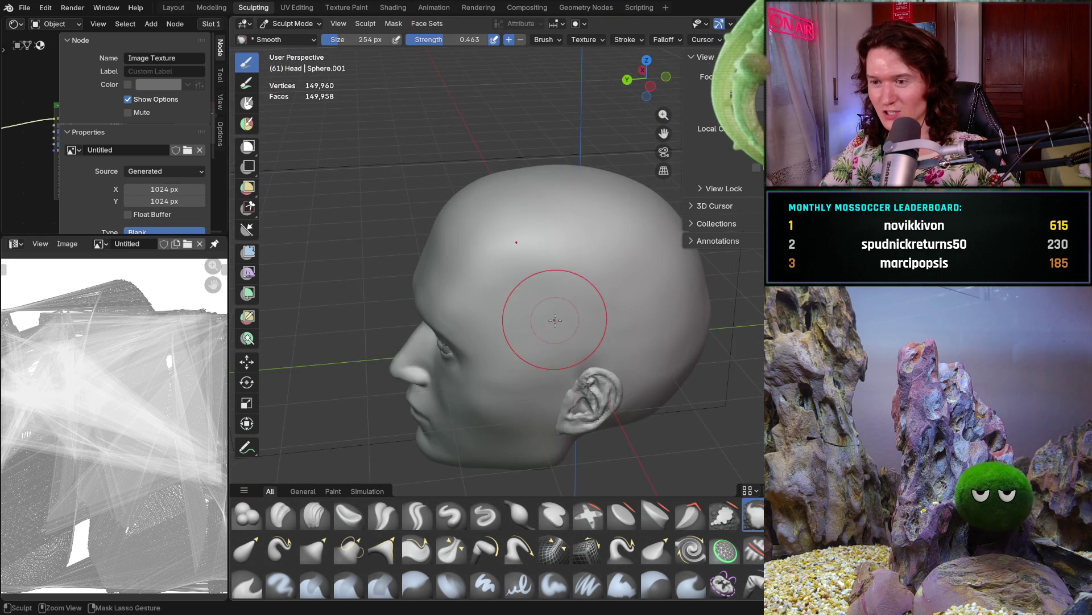
middle_drag(499, 285, 549, 292)
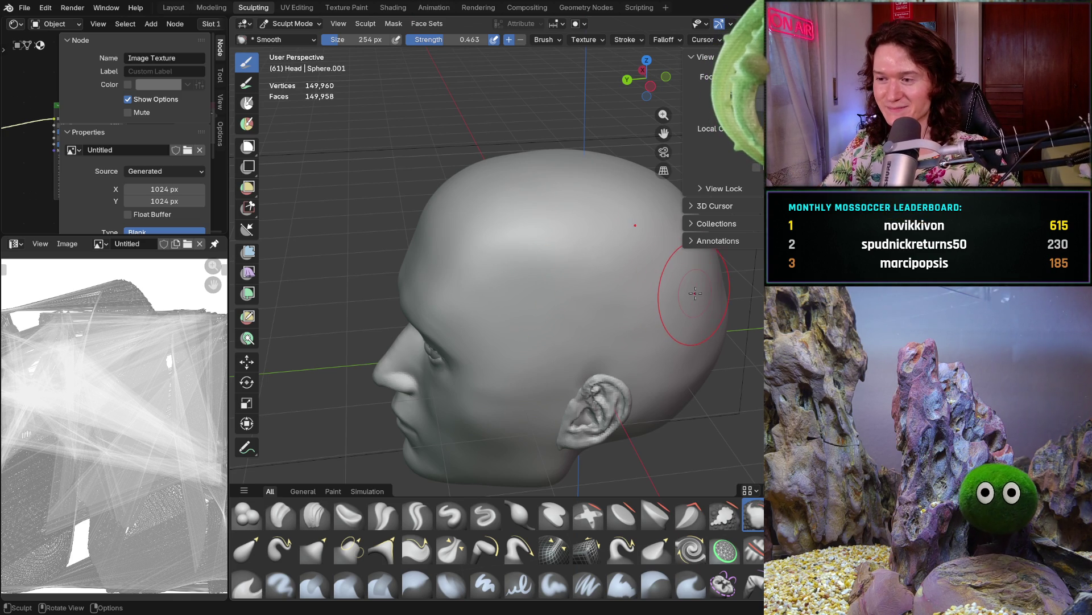
middle_drag(694, 293, 682, 283)
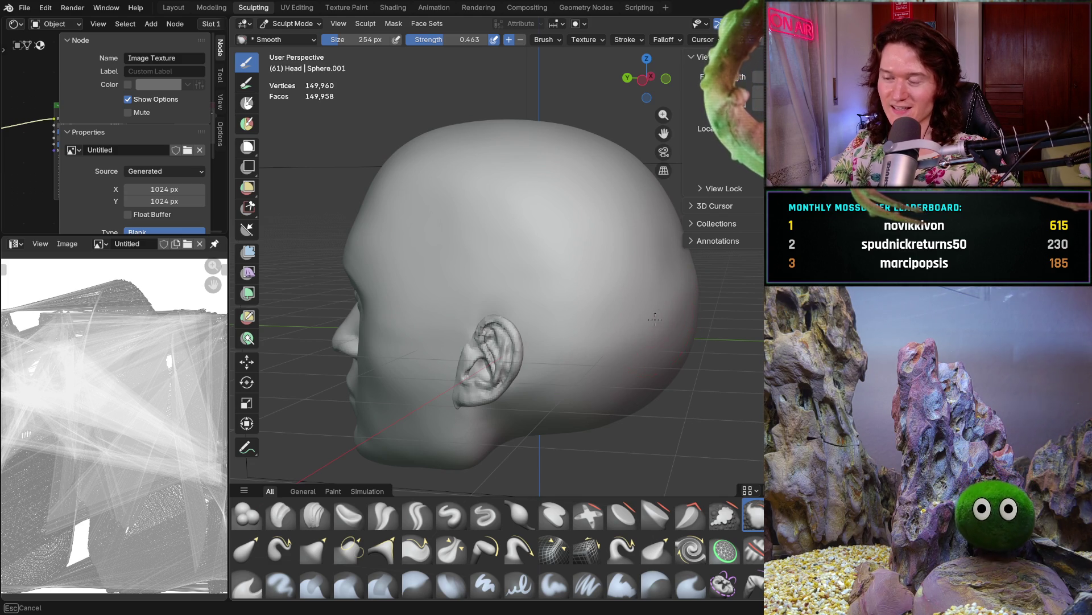
middle_drag(659, 315, 655, 302)
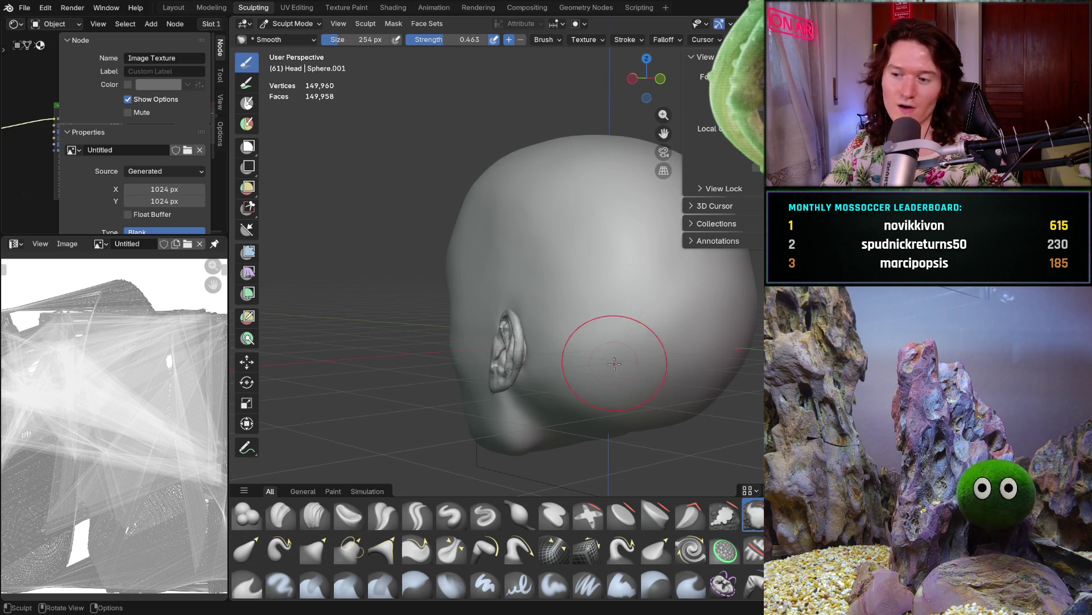
middle_drag(620, 343, 701, 332)
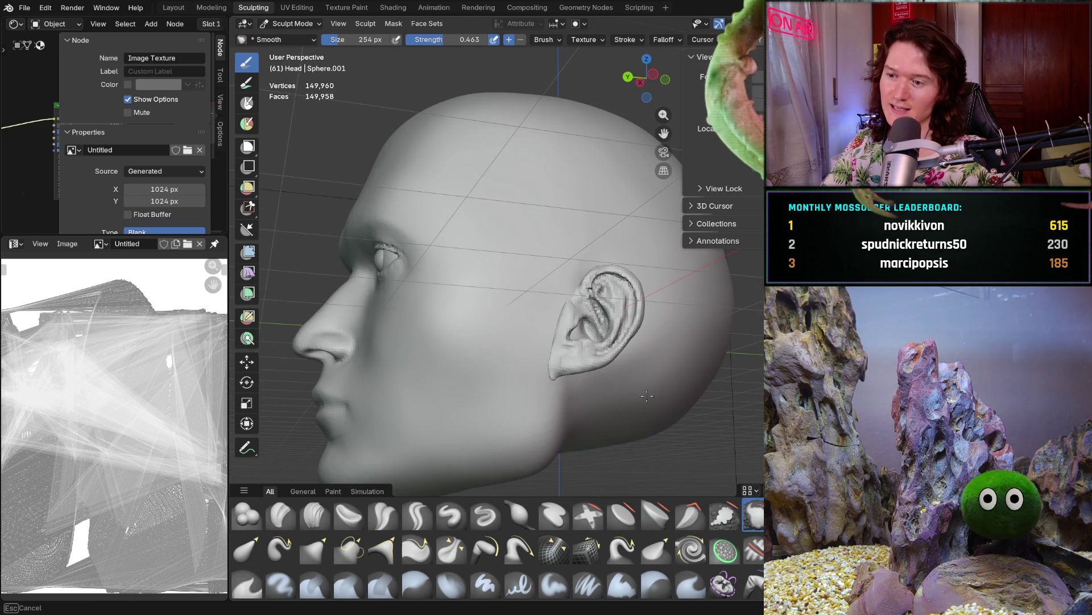
mouse_move(690, 293)
middle_down()
mouse_move(639, 268)
mouse_move(653, 331)
middle_up()
drag(653, 317, 643, 320)
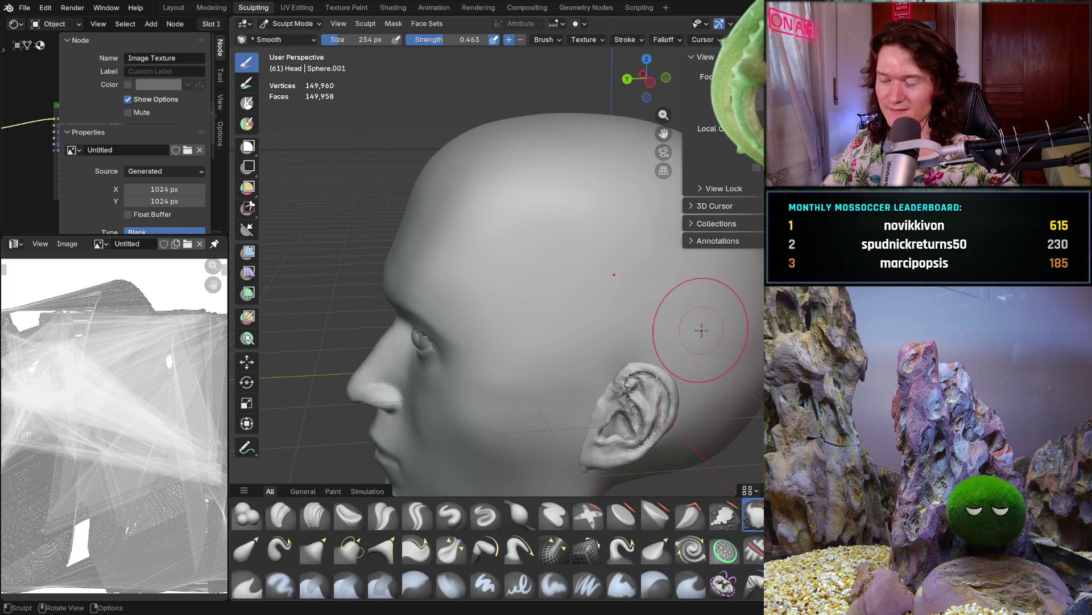
Inspect the back of the skull and pan toward the reference photo beside the head
middle_drag(696, 330, 690, 313)
mouse_move(745, 411)
middle_down()
mouse_move(695, 329)
mouse_move(645, 352)
middle_up()
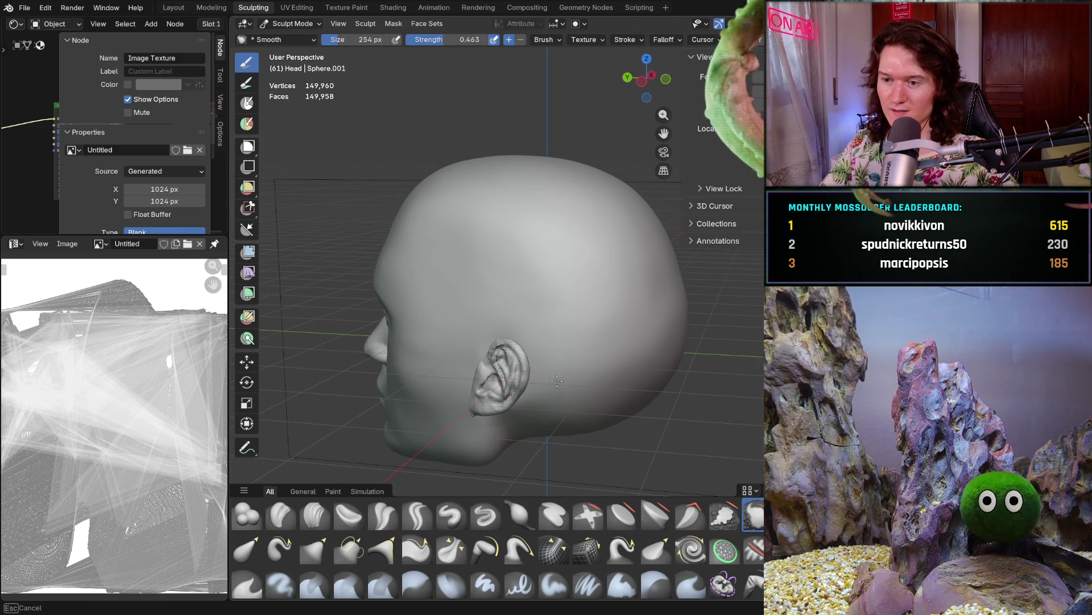
mouse_move(680, 304)
middle_down()
mouse_move(696, 300)
mouse_move(725, 343)
middle_up()
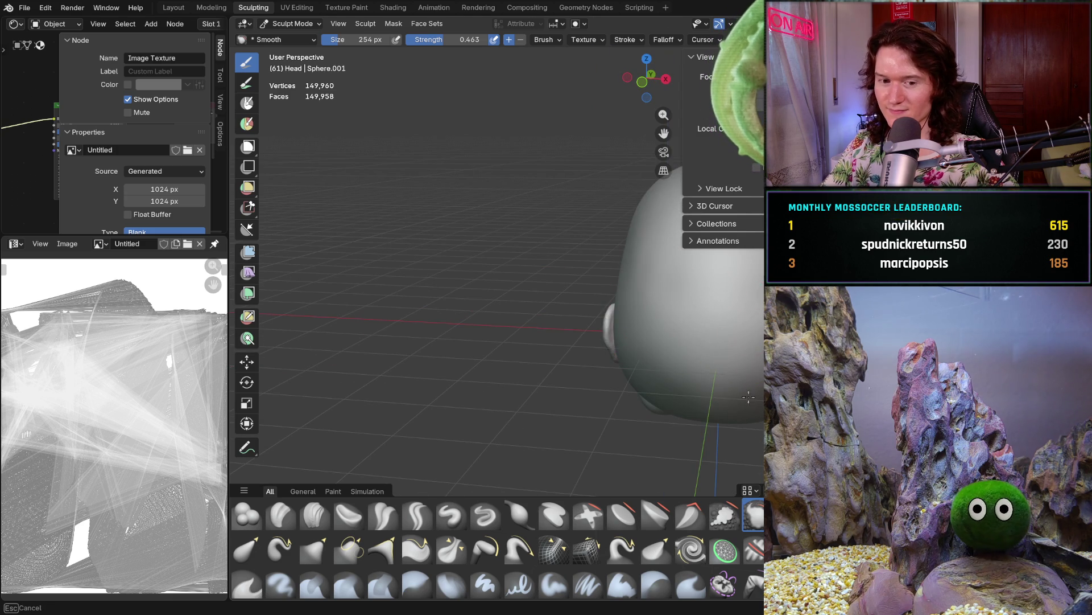
middle_drag(728, 358, 637, 309)
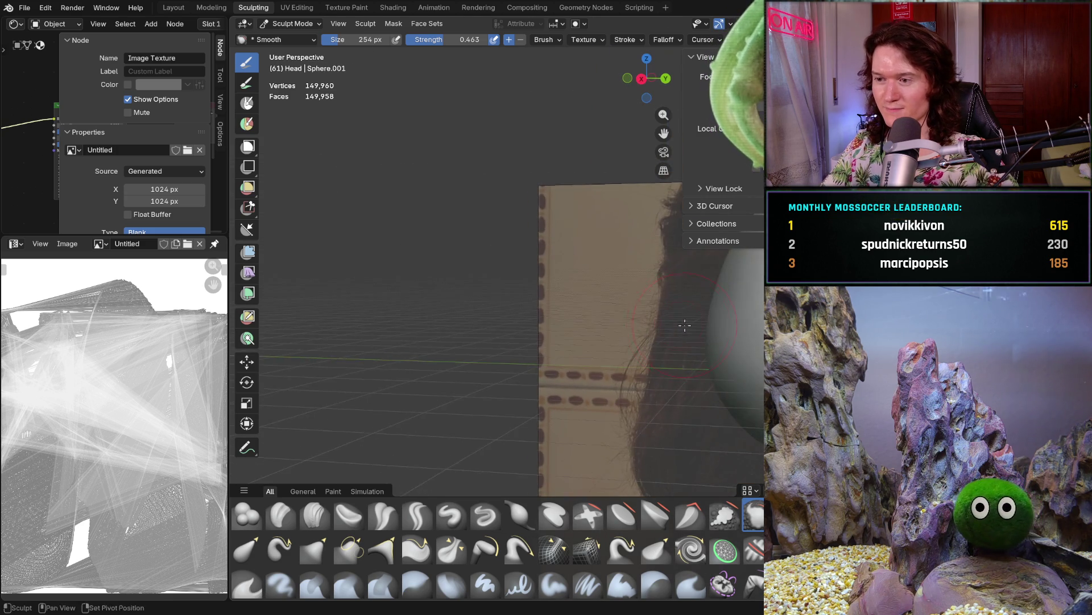
scroll(606, 329, down, 2)
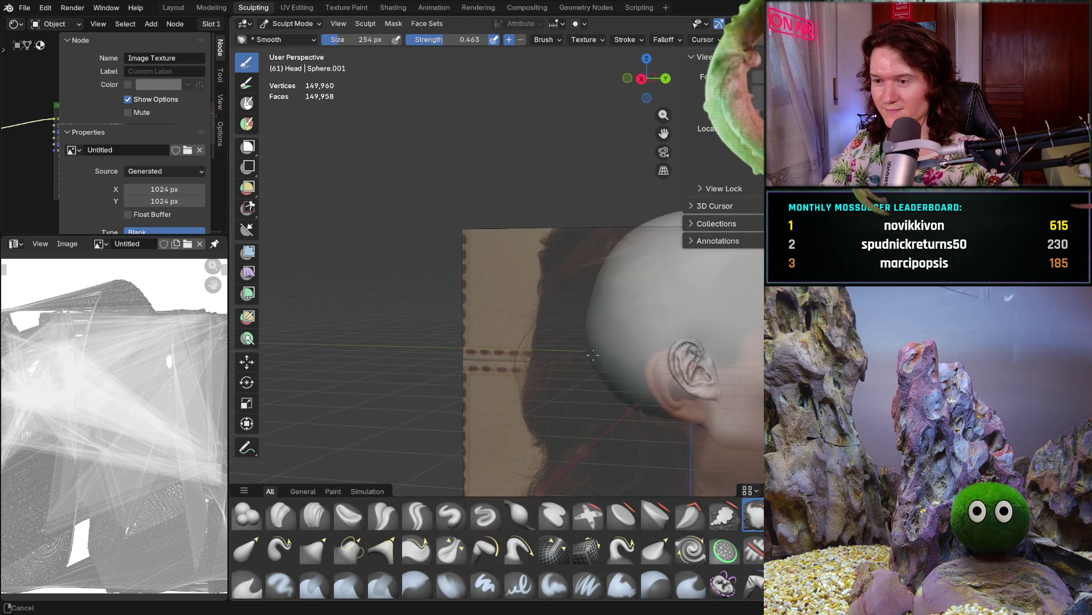
shift+middle_drag(348, 451, 349, 451)
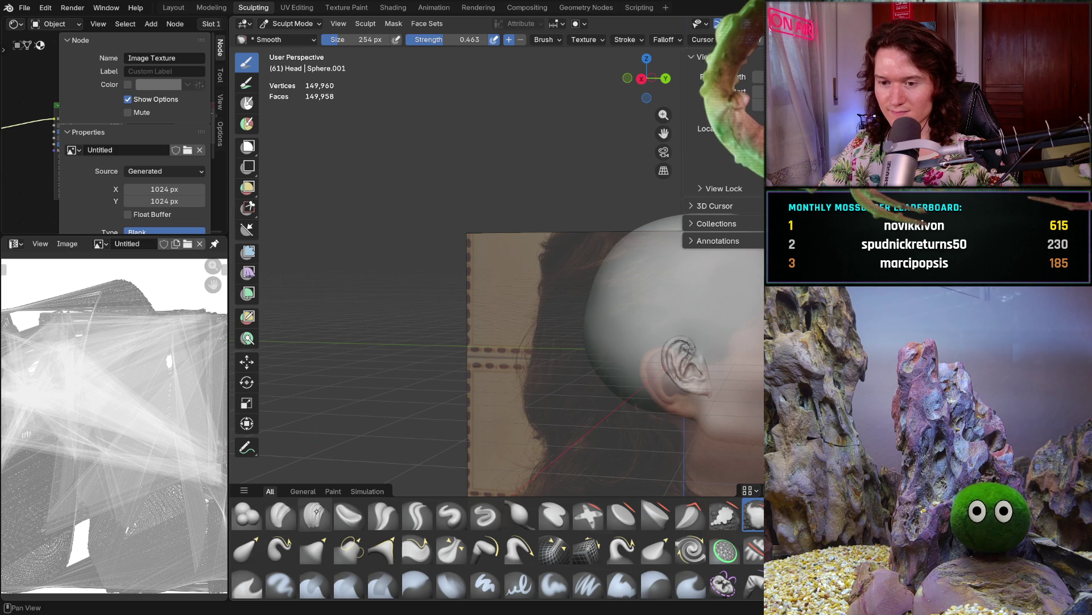
middle_drag(594, 340, 533, 380)
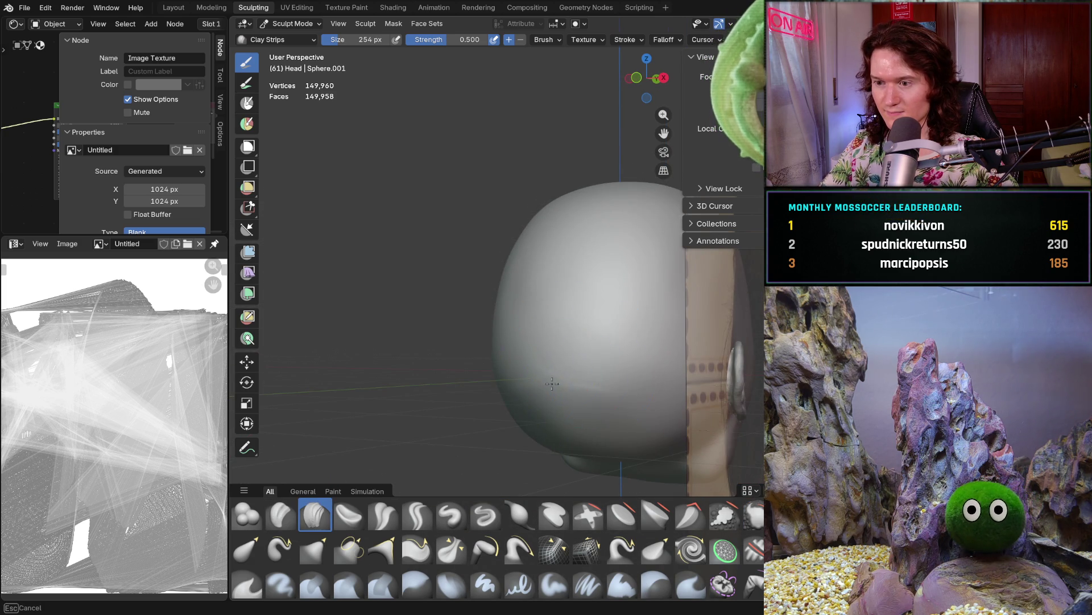
Lay Clay Strips strokes over the back of the skull, orbiting between higher three-quarter views
mouse_move(586, 433)
middle_down()
mouse_move(536, 320)
mouse_move(551, 341)
middle_up()
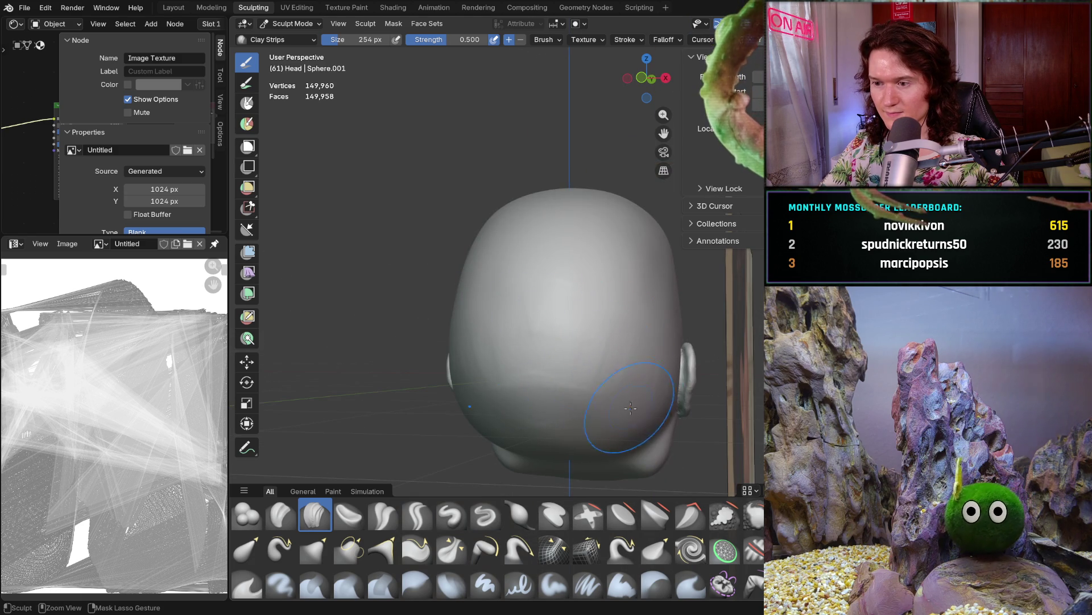
mouse_move(644, 417)
middle_down()
mouse_move(672, 319)
mouse_move(608, 342)
middle_up()
scroll(671, 321, up, 3)
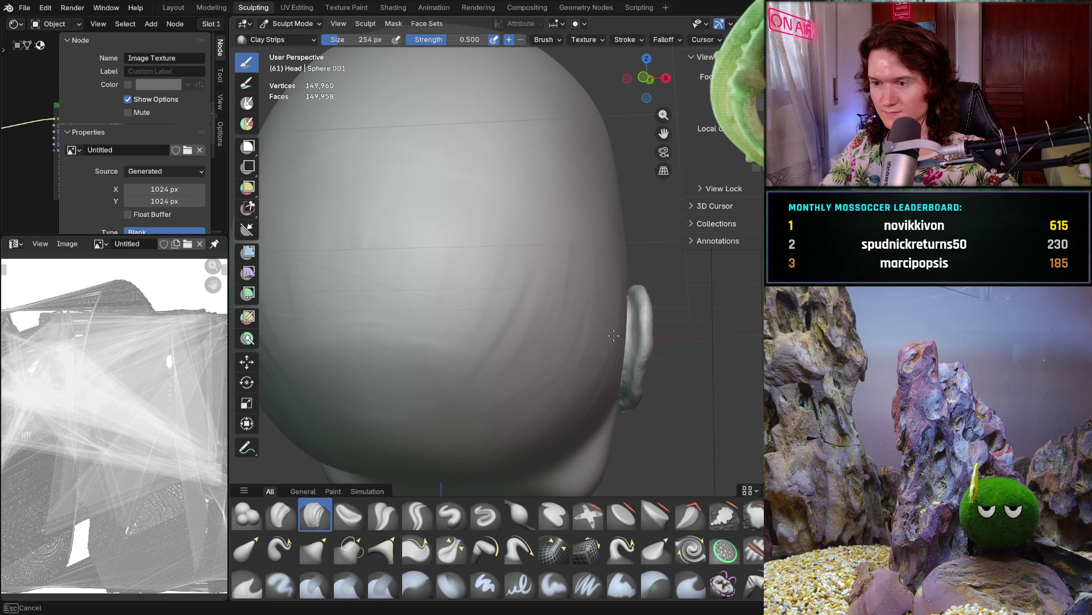
scroll(621, 286, down, 3)
mouse_move(621, 287)
middle_down()
mouse_move(535, 398)
mouse_move(523, 247)
middle_up()
scroll(523, 247, up, 2)
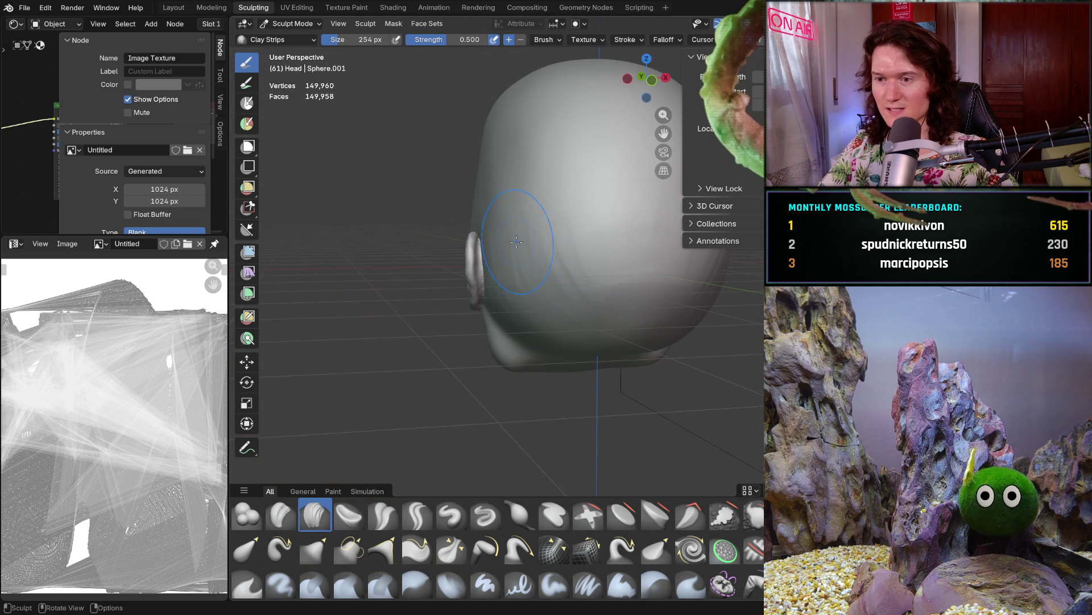
mouse_move(511, 255)
middle_down()
mouse_move(534, 275)
mouse_move(561, 244)
mouse_move(523, 302)
mouse_move(514, 291)
middle_up()
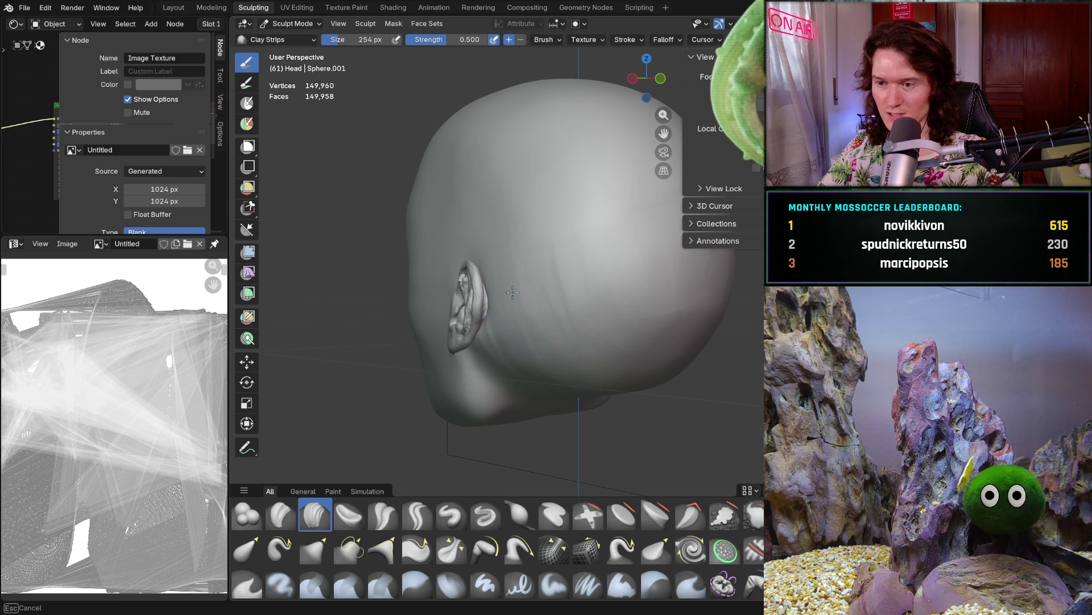
middle_drag(561, 366, 573, 365)
mouse_move(594, 315)
middle_down()
mouse_move(520, 353)
mouse_move(469, 345)
mouse_move(490, 268)
middle_up()
Build up the sides of the skull around the ear, checking it from above and behind
middle_drag(521, 343, 554, 240)
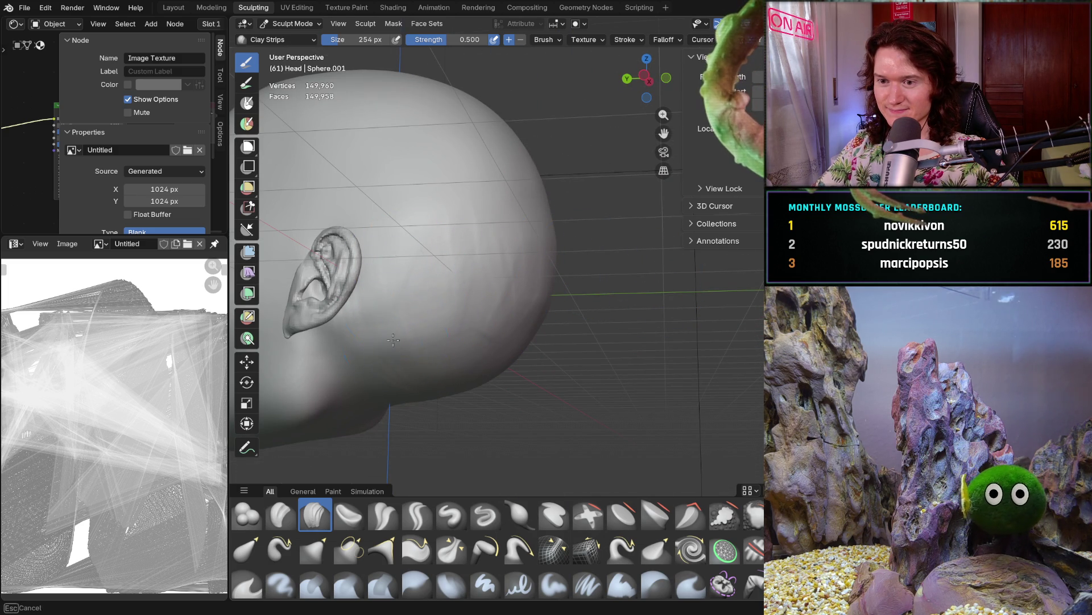
middle_drag(382, 287, 442, 307)
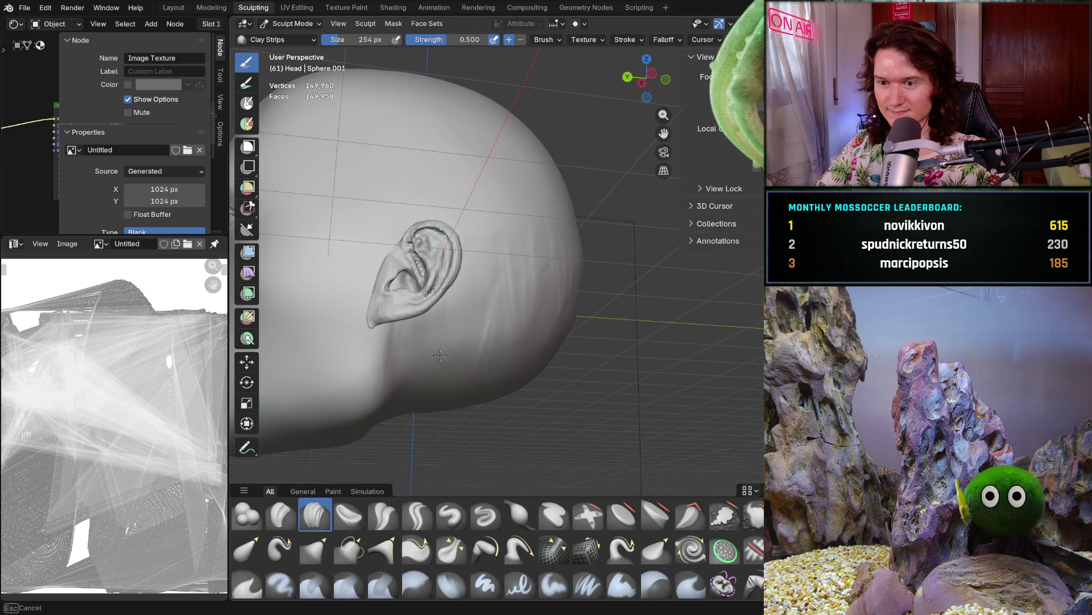
middle_drag(450, 325, 443, 374)
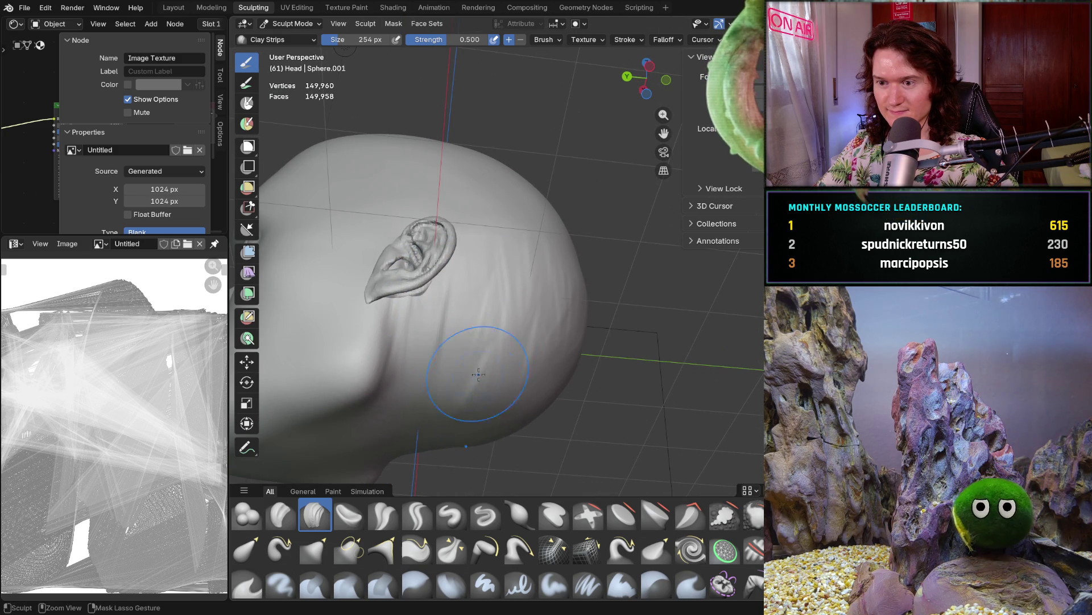
middle_drag(465, 427, 440, 395)
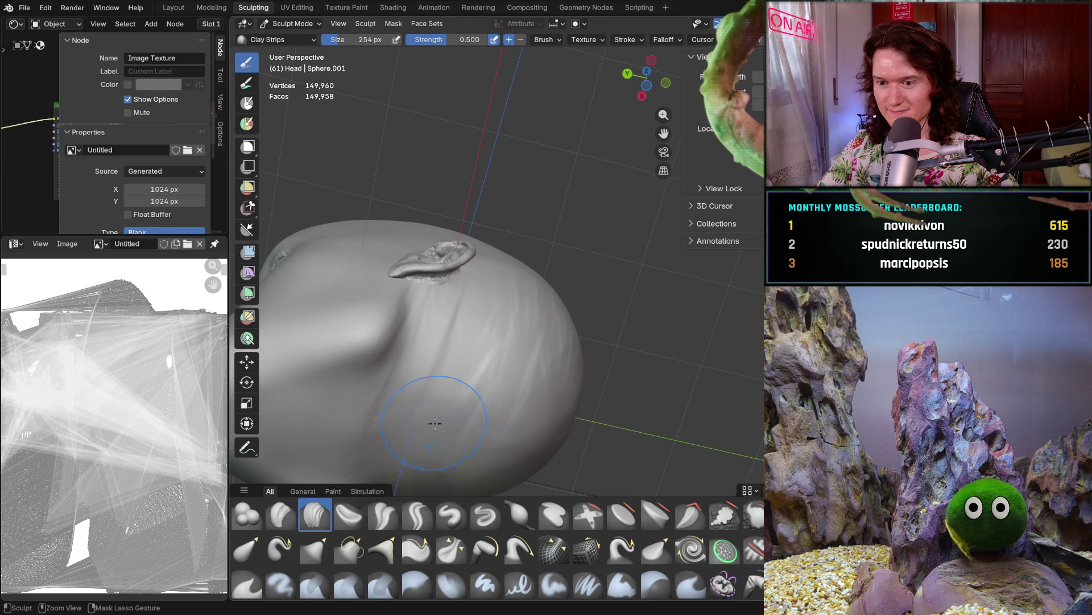
middle_drag(484, 319, 469, 286)
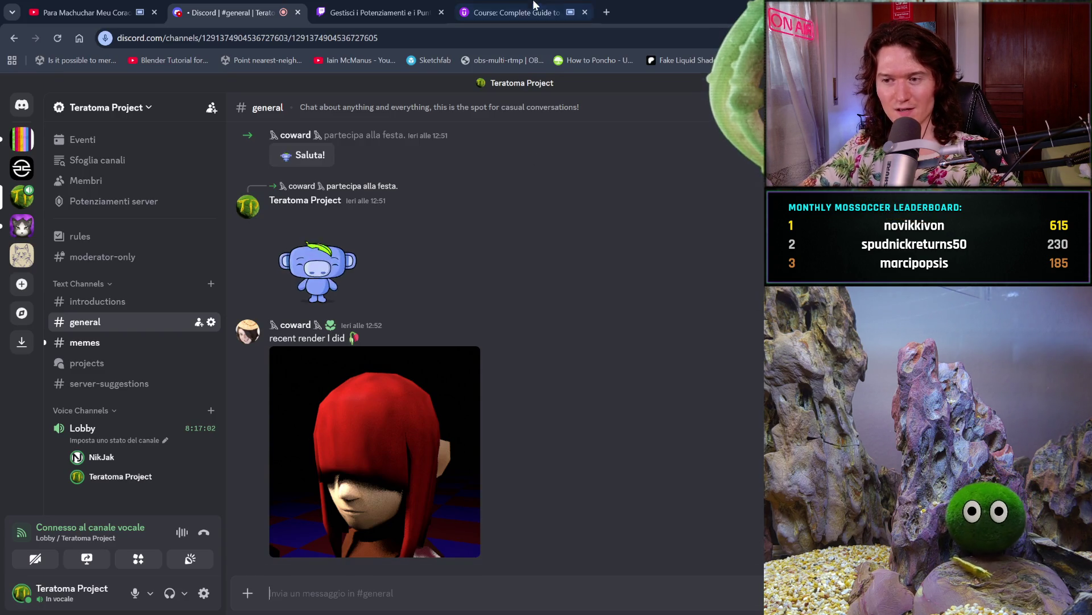
Open a new browser tab showing the Google start page
click(605, 12)
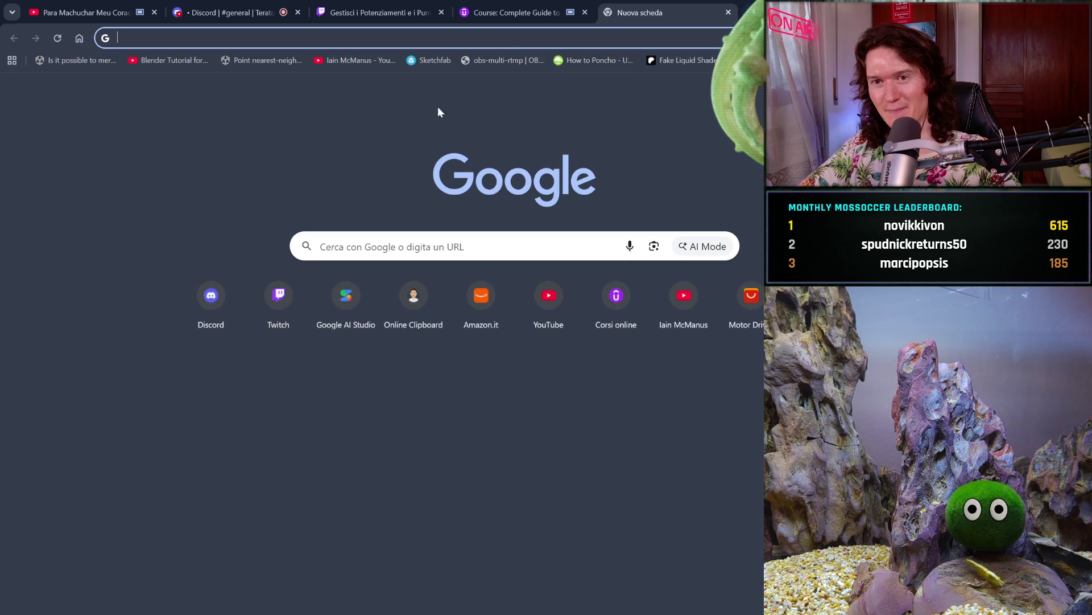
text(lamp)
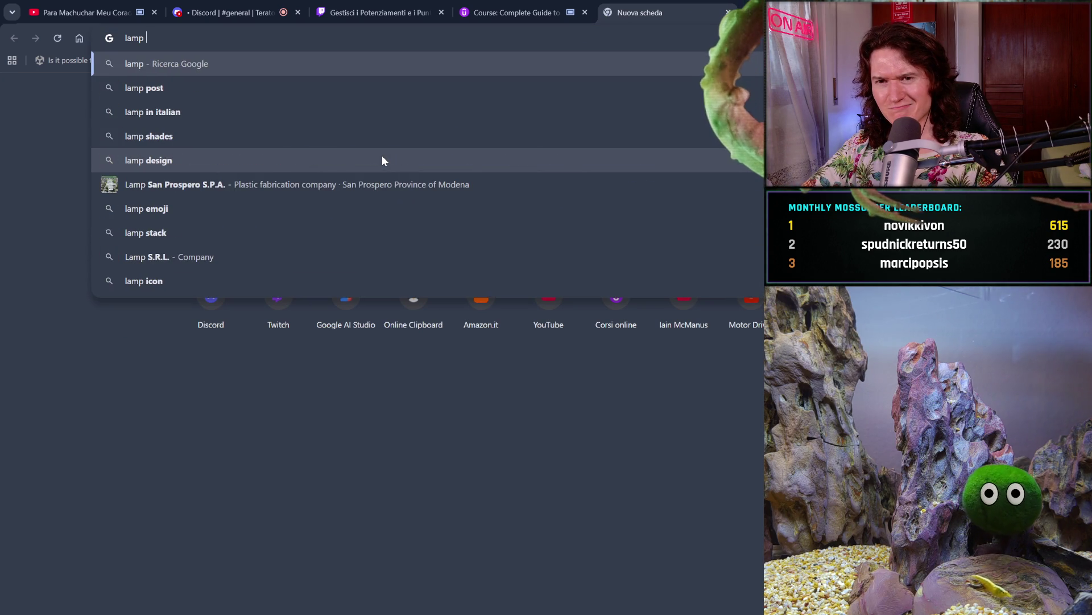
text( clock)
Search Google for "lamp clock" and switch to image results
key(Return)
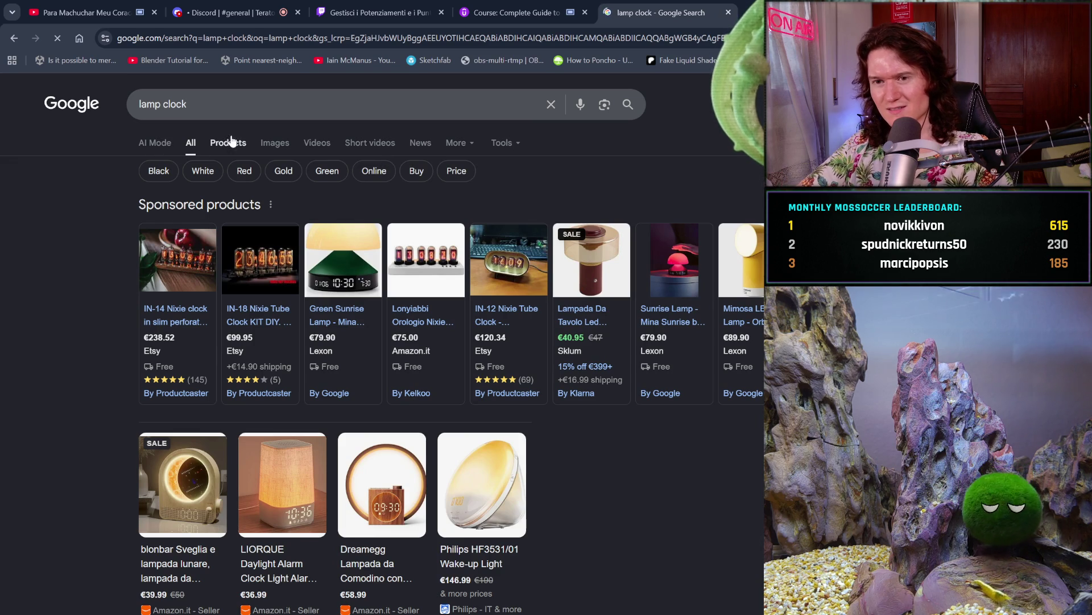
click(264, 141)
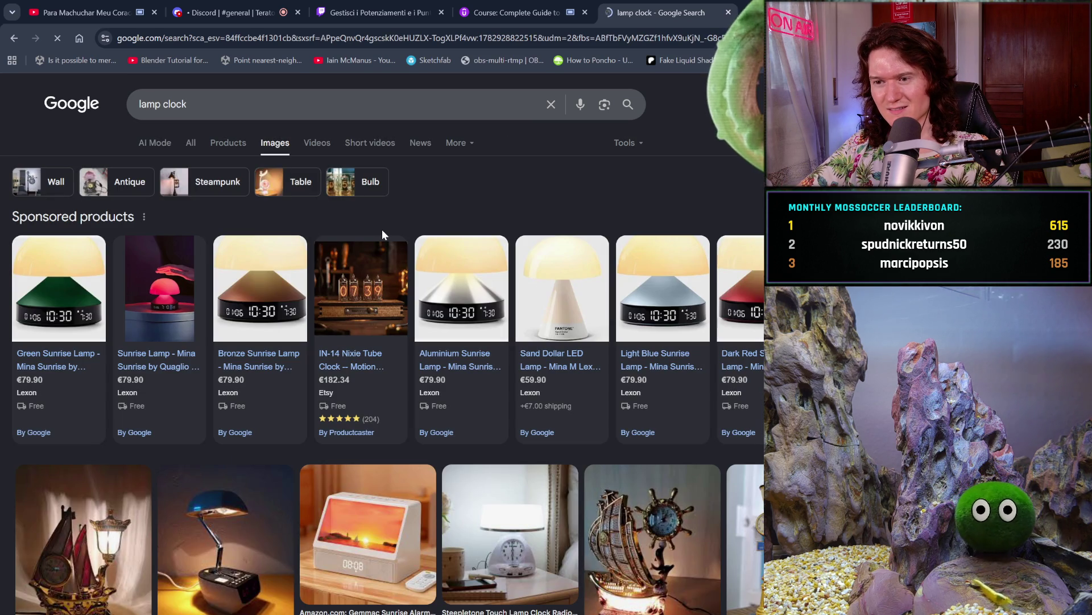
scroll(549, 327, down, 3)
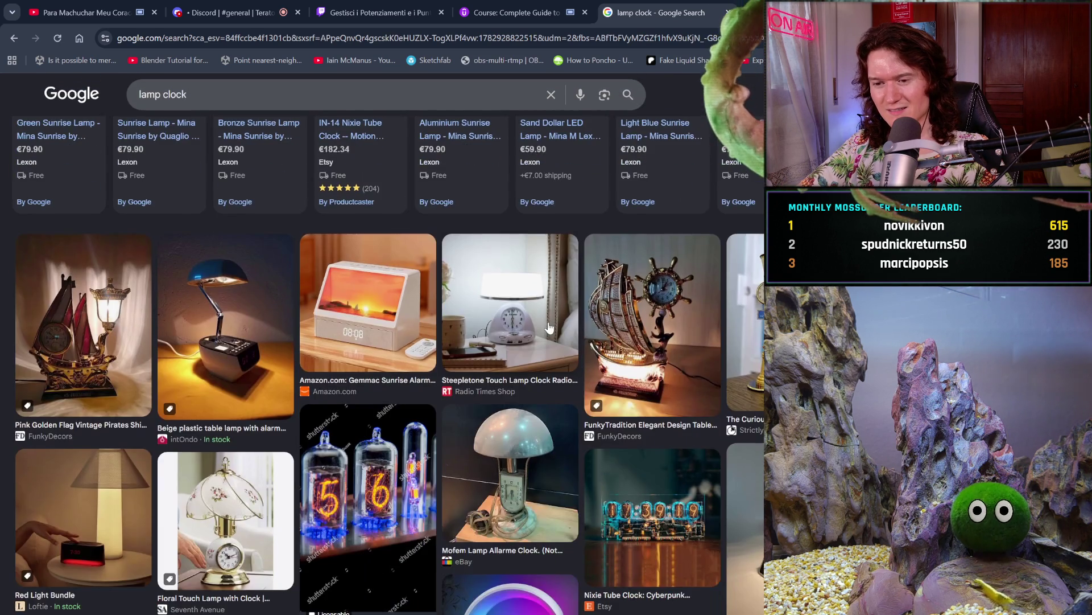
scroll(549, 327, down, 2)
scroll(549, 327, down, 2)
scroll(549, 327, down, 4)
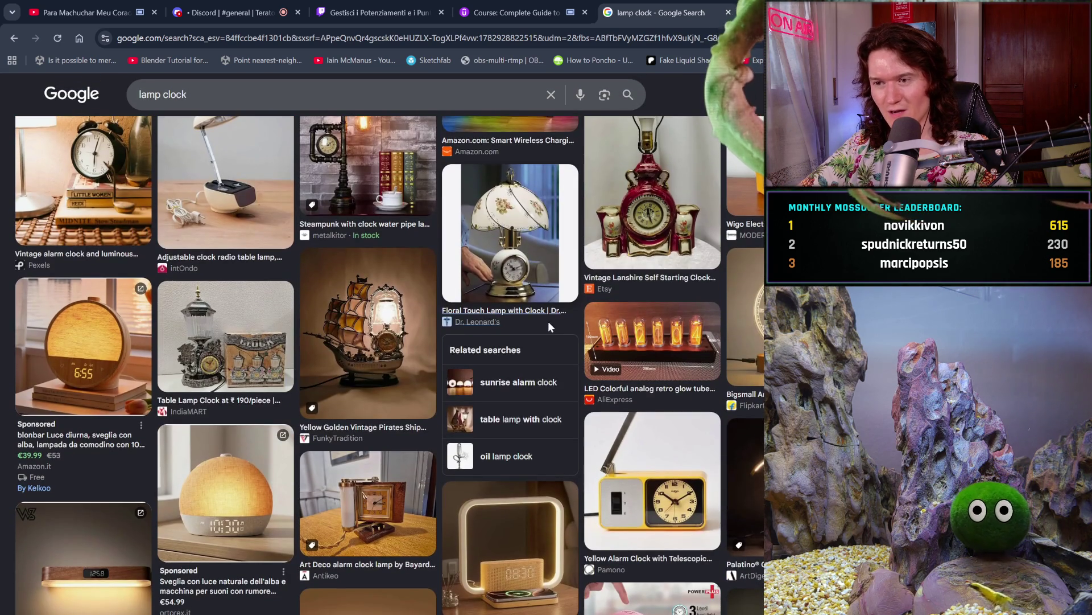
scroll(549, 328, down, 2)
scroll(550, 327, up, 5)
scroll(550, 327, up, 5)
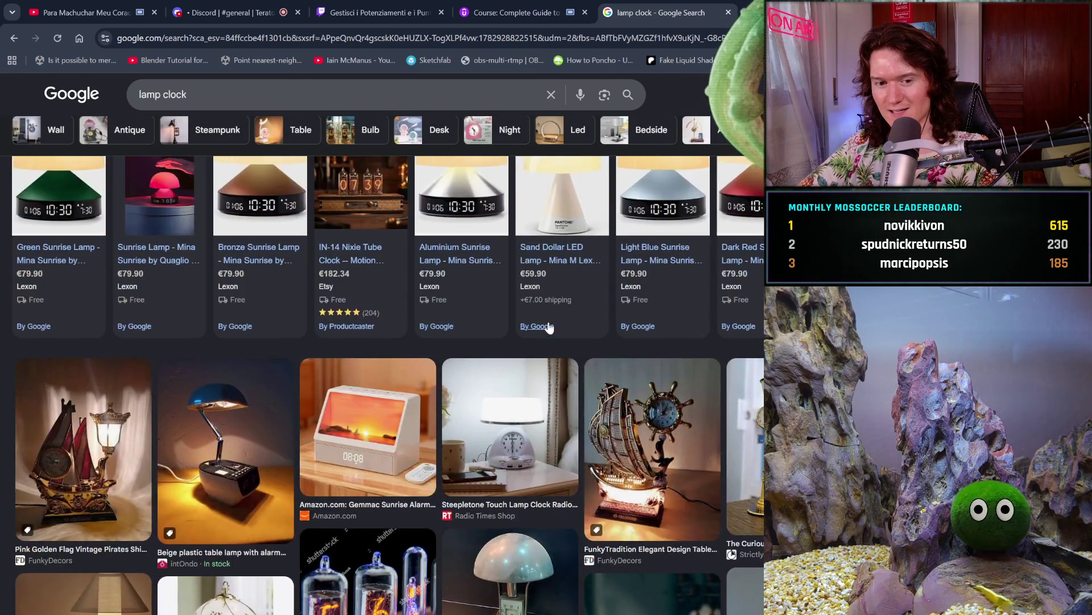
scroll(549, 327, up, 2)
scroll(549, 327, down, 1)
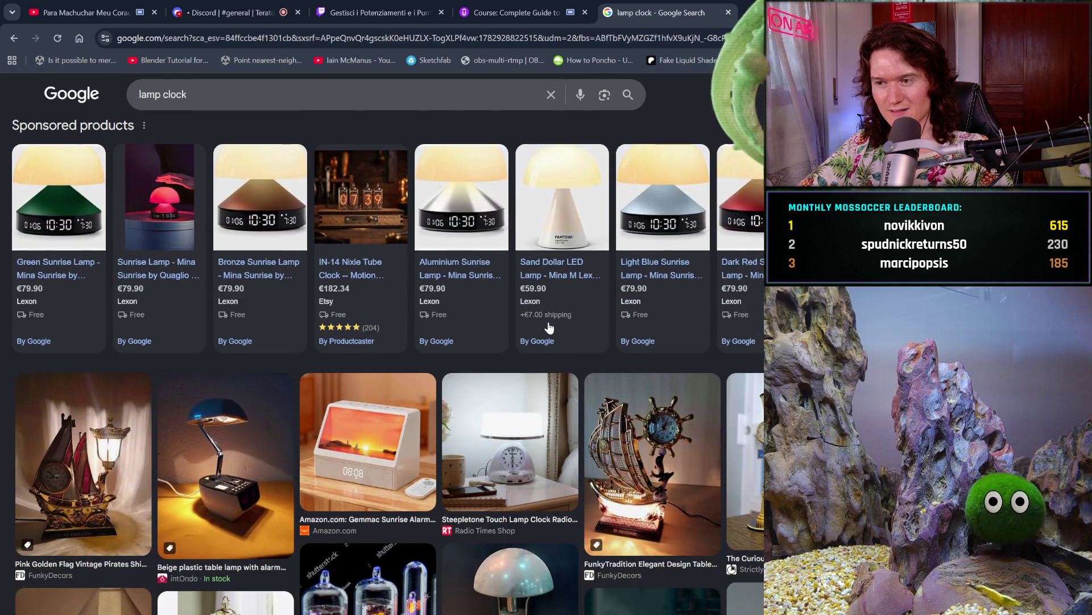
scroll(549, 327, up, 1)
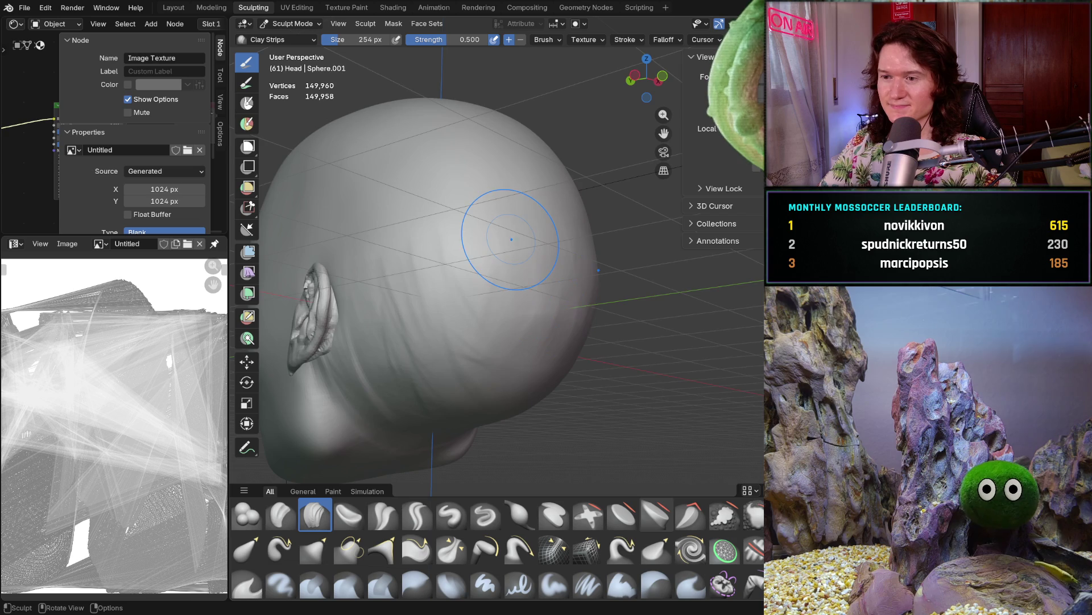
Orbit from the front three-quarter view round to the back of the head and crown
middle_drag(565, 303, 583, 284)
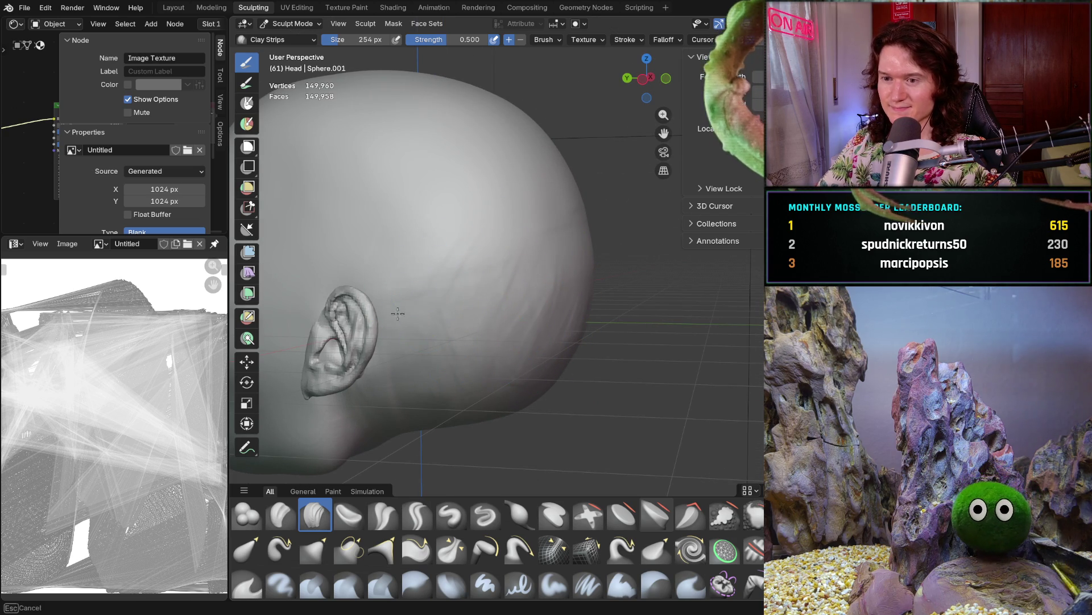
mouse_move(388, 399)
middle_down()
mouse_move(692, 296)
mouse_move(669, 247)
mouse_move(649, 290)
mouse_move(567, 386)
middle_up()
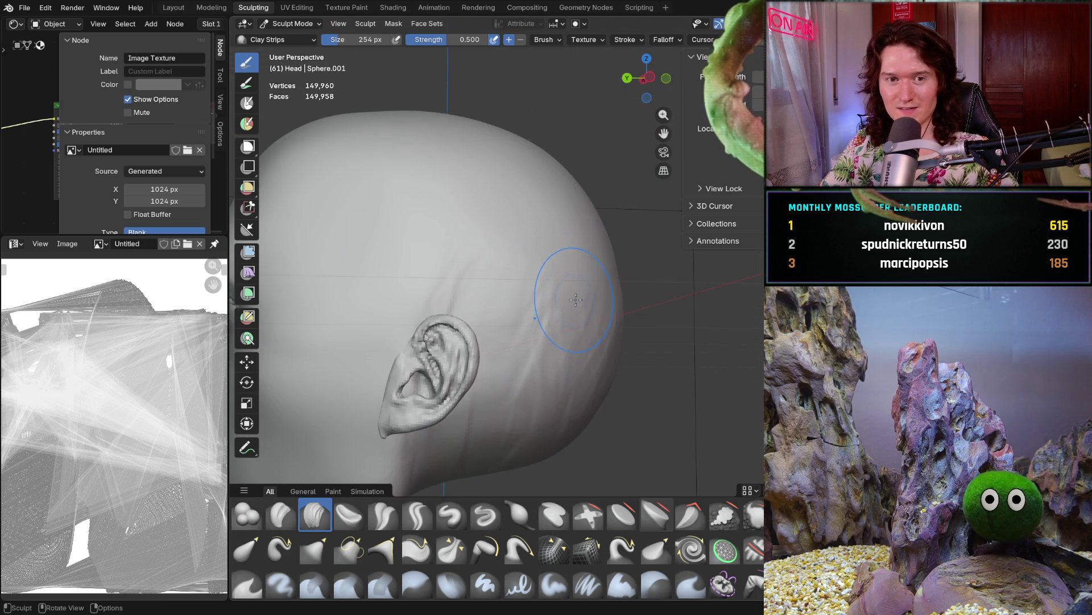
scroll(558, 305, down, 1)
scroll(559, 294, down, 1)
scroll(559, 284, down, 1)
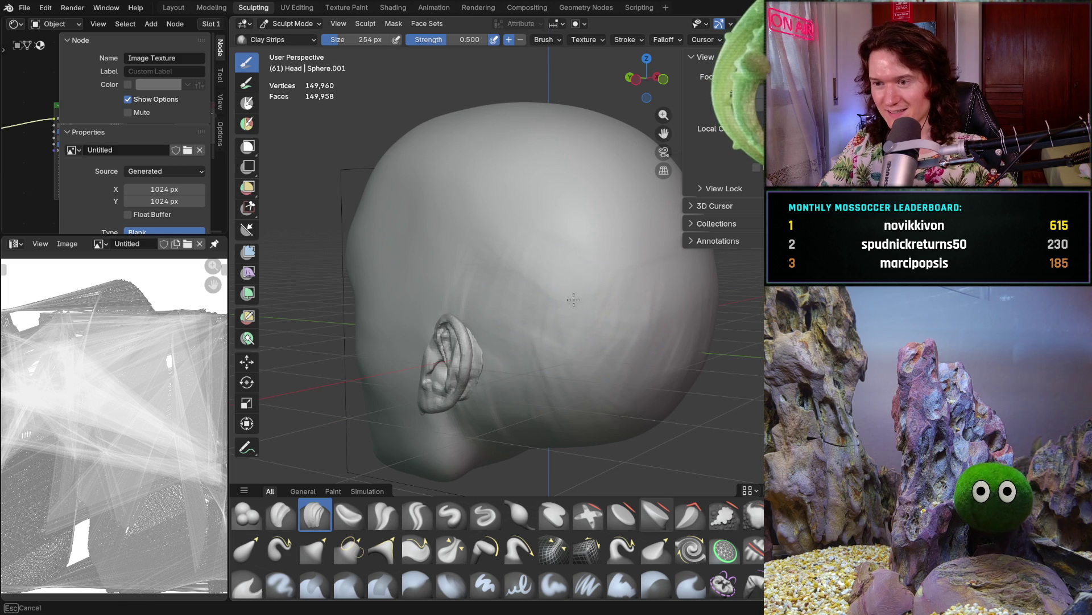
mouse_move(634, 278)
middle_down()
mouse_move(614, 269)
mouse_move(615, 279)
mouse_move(598, 256)
mouse_move(608, 196)
mouse_move(586, 305)
middle_up()
scroll(586, 304, up, 4)
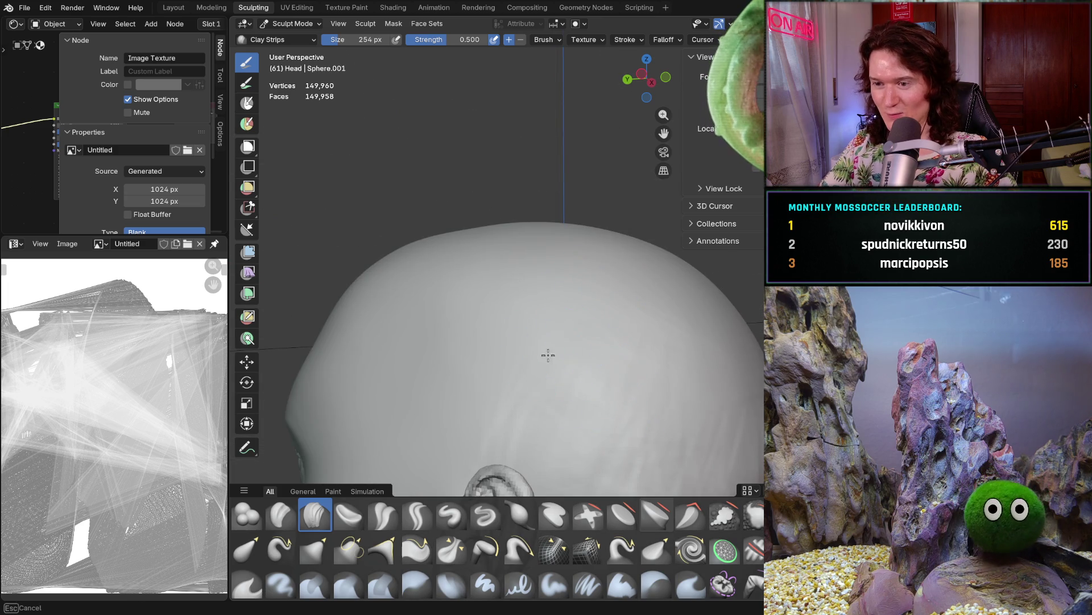
mouse_move(576, 244)
middle_down()
mouse_move(561, 264)
mouse_move(530, 196)
middle_up()
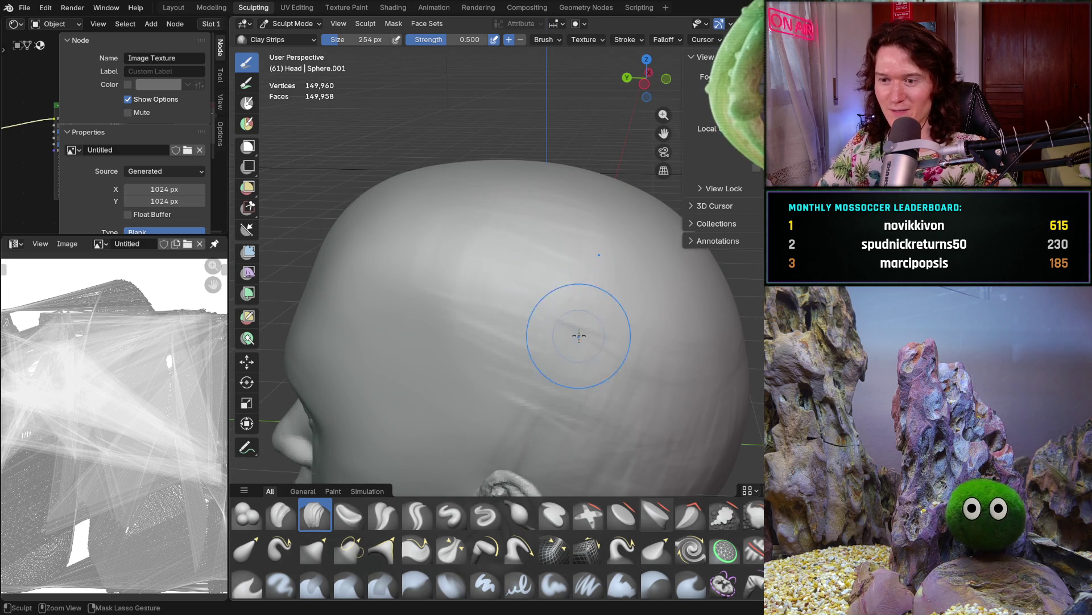
Lay a Clay Strips stroke across the crown and zoom in on the back of the head
drag(564, 332, 565, 386)
drag(566, 426, 547, 342)
scroll(579, 365, down, 5)
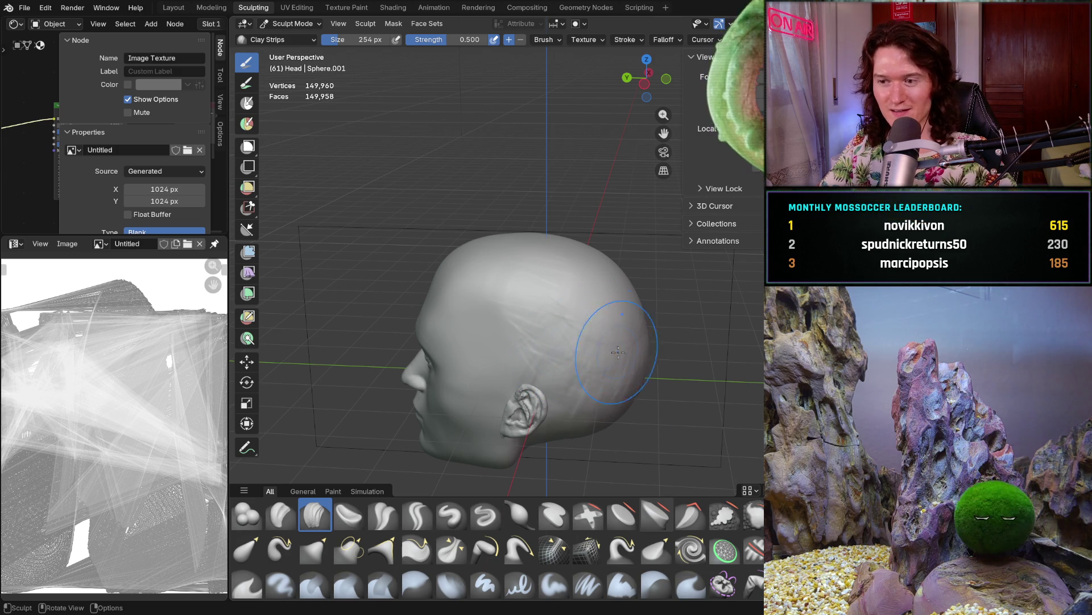
middle_drag(577, 310, 544, 296)
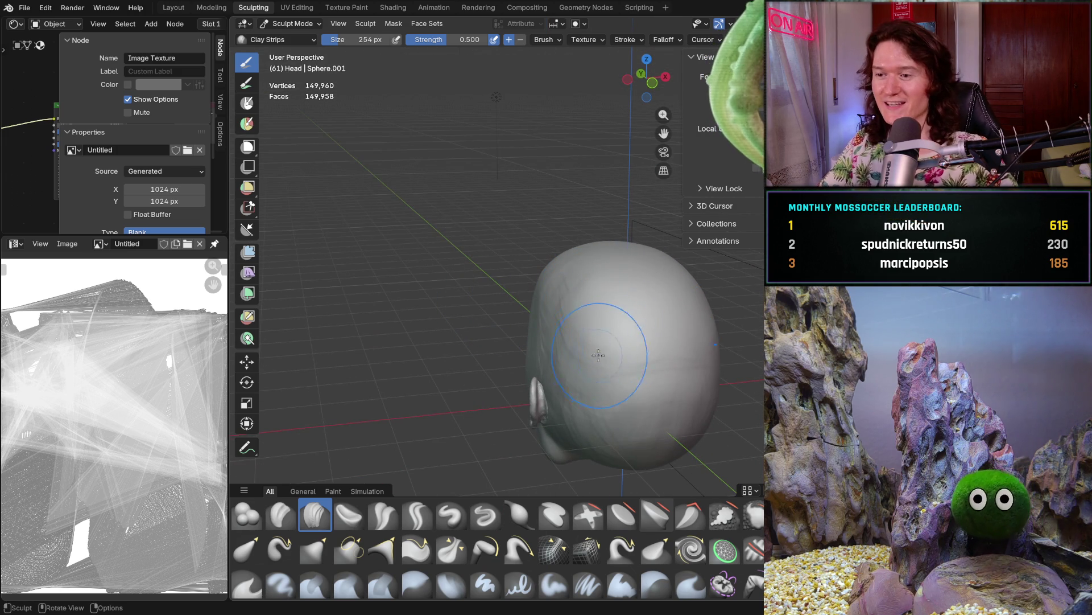
ctrl+middle_drag(588, 323, 589, 292)
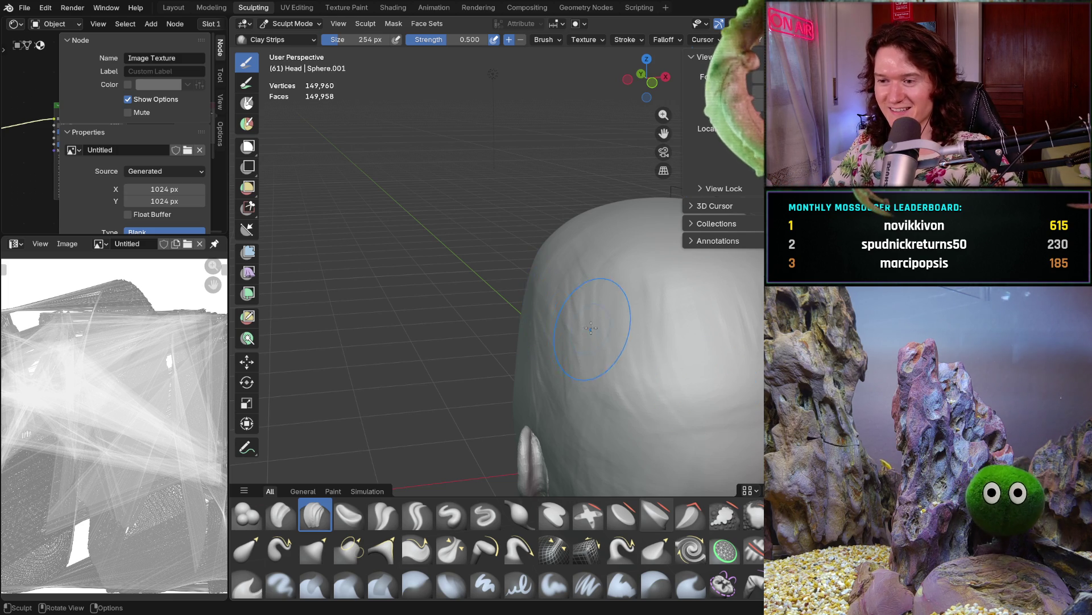
Build up the back of the skull with clay, centring it in view between strokes
middle_drag(591, 330, 645, 341)
drag(557, 362, 682, 405)
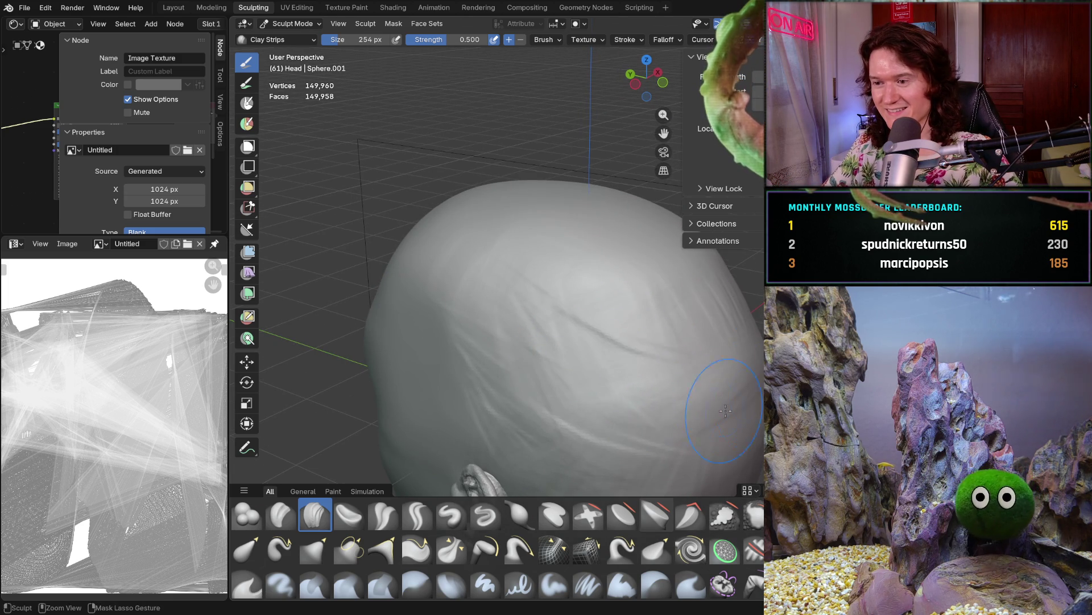
mouse_move(682, 405)
middle_down()
mouse_move(561, 341)
mouse_move(565, 328)
middle_up()
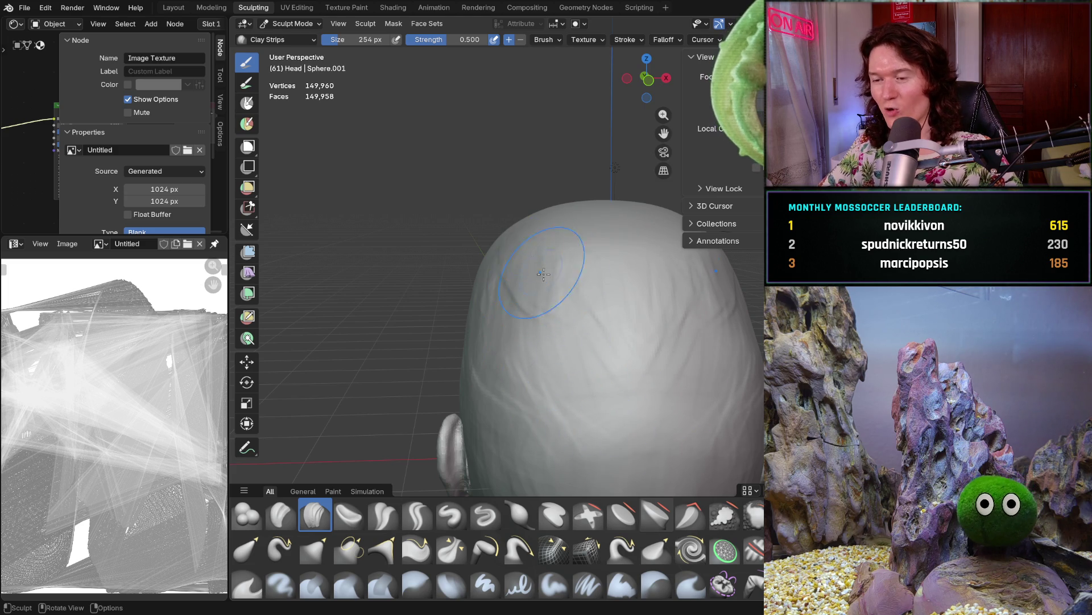
middle_drag(536, 265, 562, 258)
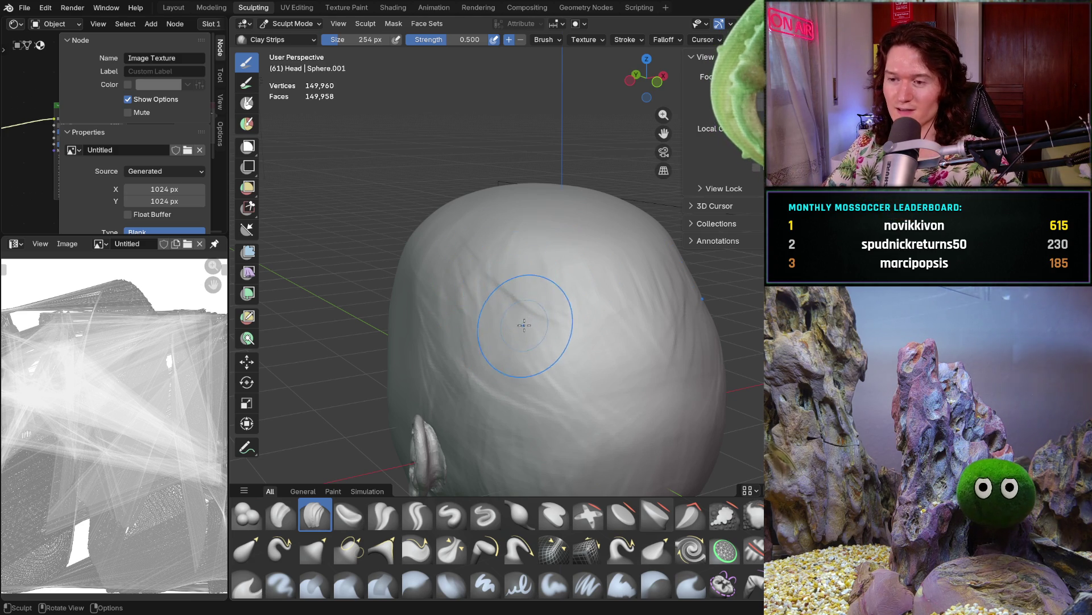
middle_drag(524, 317, 518, 322)
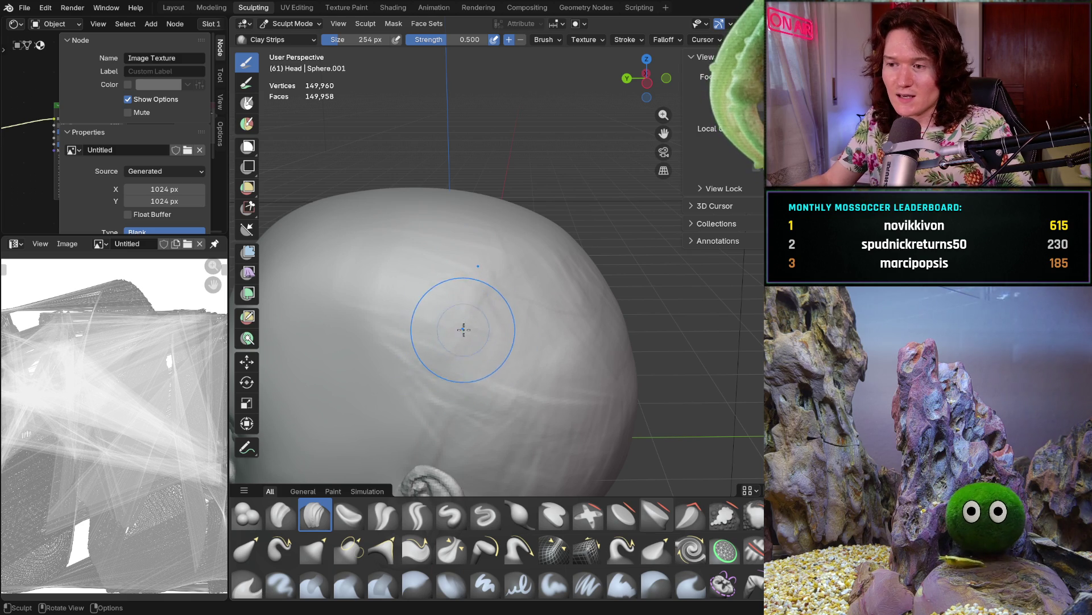
mouse_move(463, 329)
middle_down()
mouse_move(494, 339)
mouse_move(419, 332)
middle_up()
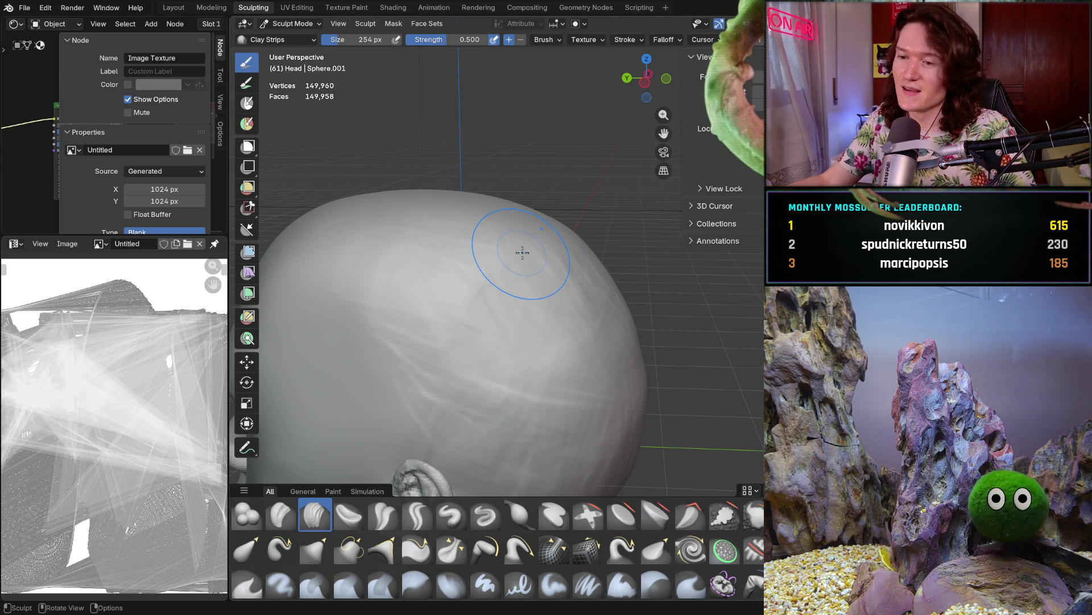
Add several more clay strokes over the skull and pull back to a side profile to check
mouse_move(517, 323)
middle_down()
mouse_move(504, 355)
mouse_move(498, 313)
mouse_move(495, 330)
mouse_move(655, 285)
mouse_move(683, 263)
middle_up()
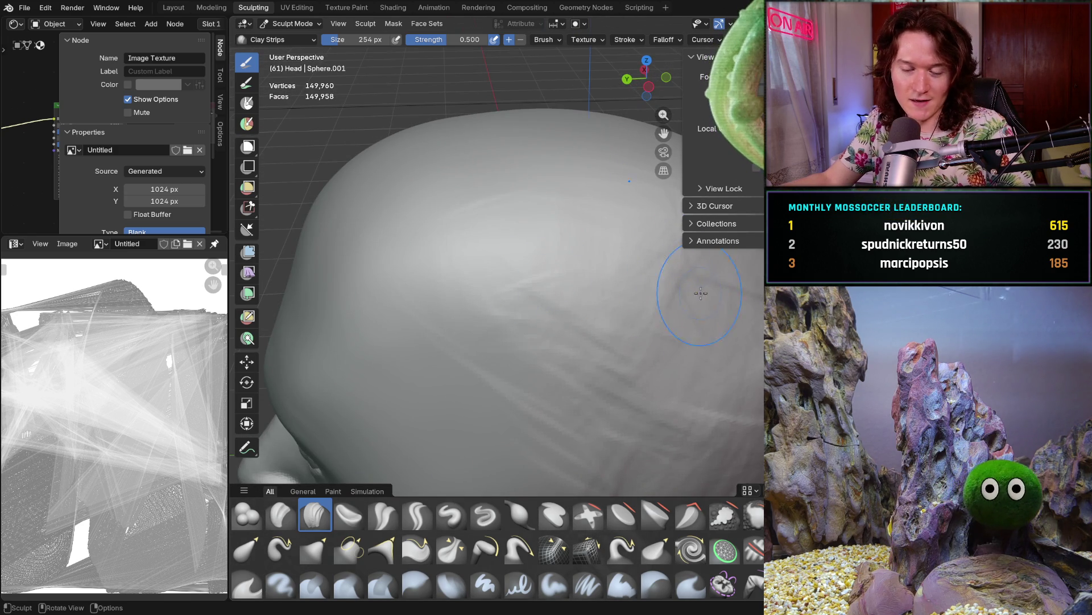
middle_drag(716, 357, 580, 288)
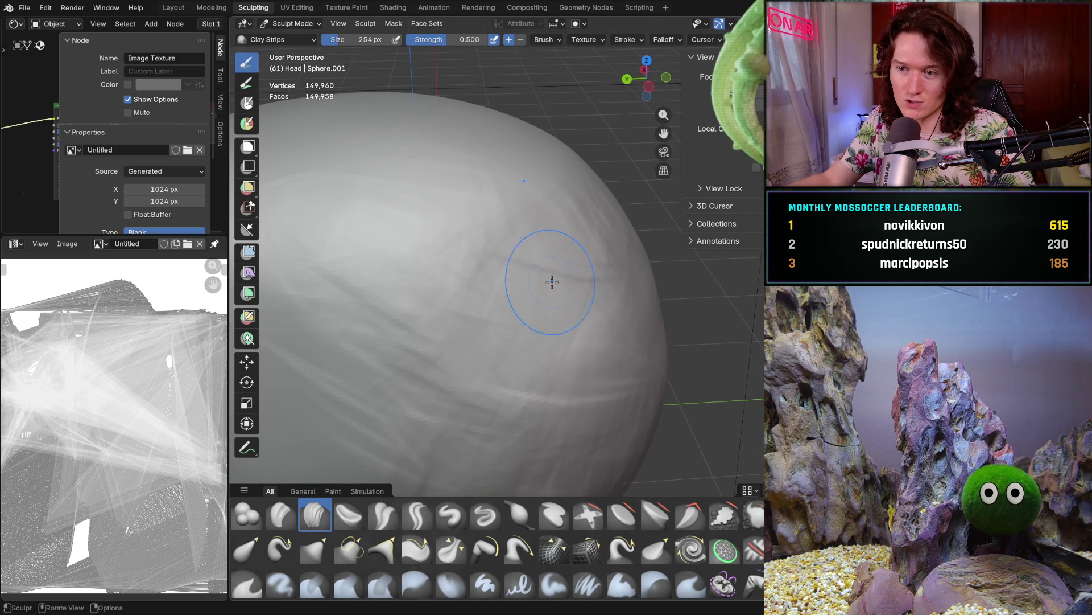
drag(488, 317, 565, 325)
middle_drag(592, 295, 506, 275)
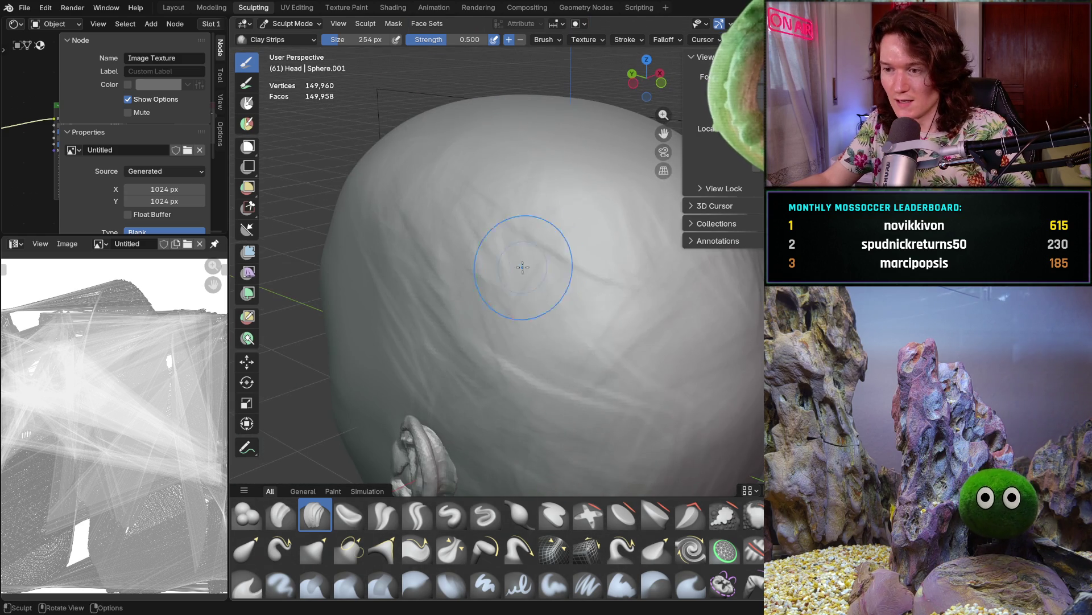
drag(535, 272, 541, 288)
mouse_move(541, 361)
mouse_down()
mouse_move(516, 304)
mouse_move(568, 325)
mouse_up()
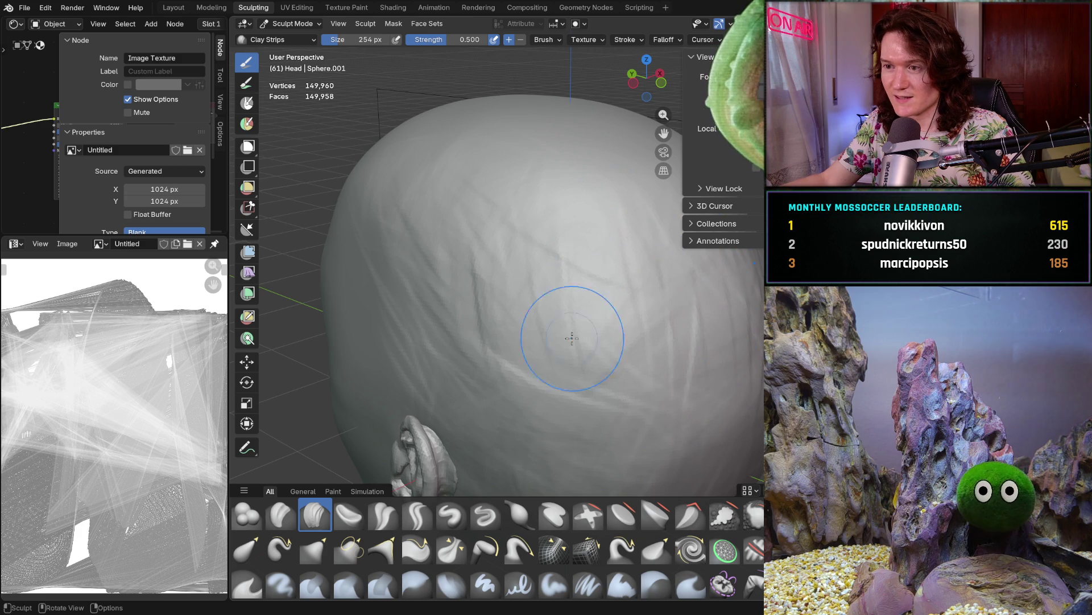
scroll(571, 326, down, 3)
mouse_move(646, 304)
middle_down()
mouse_move(635, 301)
mouse_move(675, 305)
middle_up()
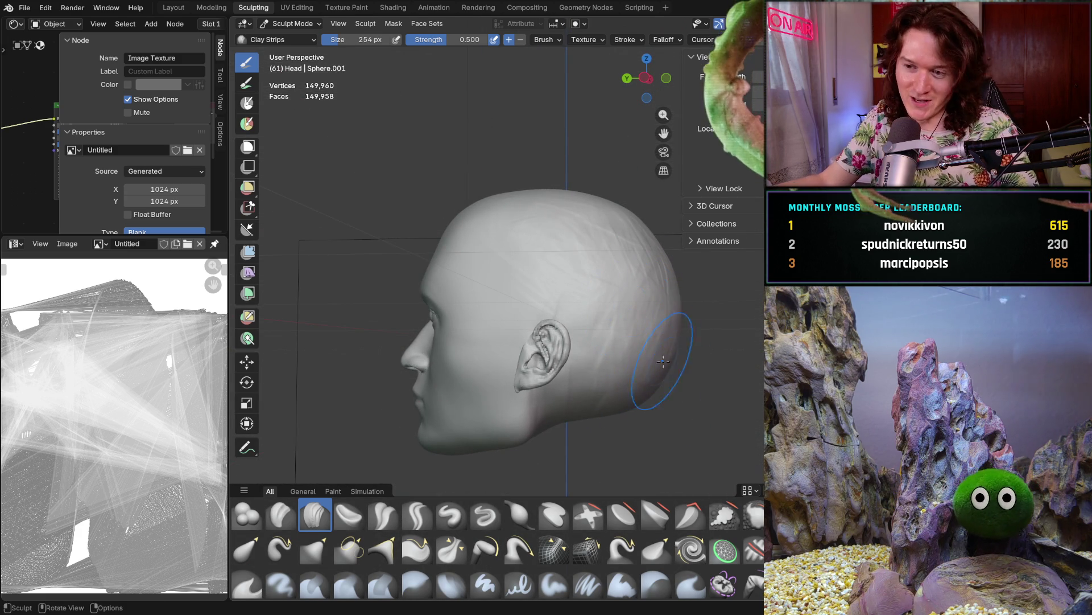
mouse_move(646, 384)
middle_down()
mouse_move(630, 399)
mouse_move(635, 416)
middle_up()
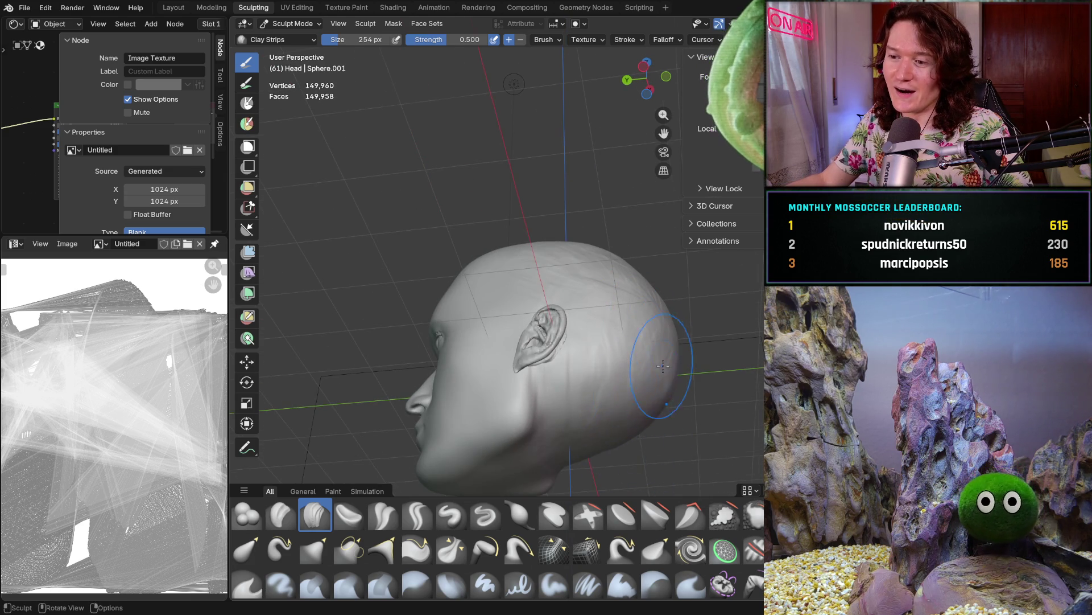
middle_drag(665, 356, 595, 439)
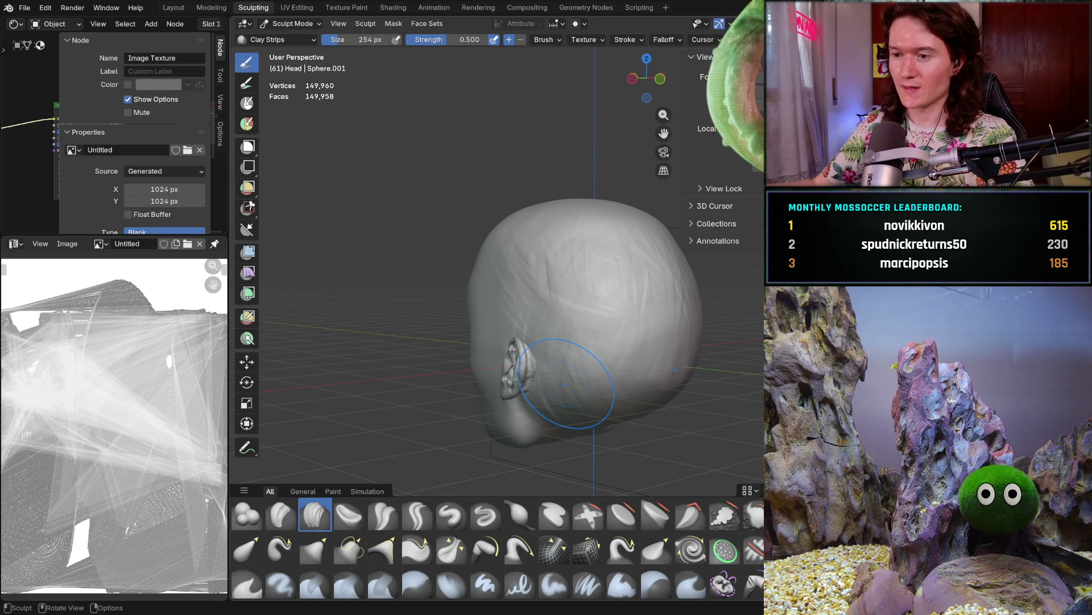
mouse_move(574, 301)
middle_down()
mouse_move(556, 288)
mouse_move(569, 292)
middle_up()
scroll(557, 287, up, 5)
scroll(548, 284, down, 3)
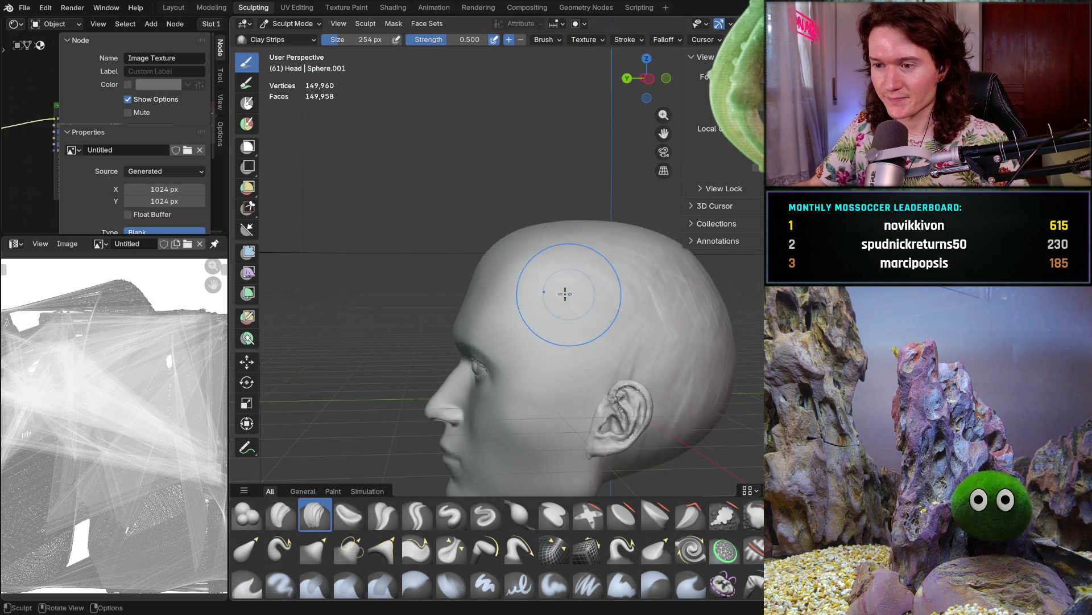
scroll(524, 262, up, 3)
Smooth the forehead and stroke across the skull top from a closer top view
mouse_move(549, 254)
middle_down()
mouse_move(560, 288)
mouse_move(577, 273)
mouse_move(583, 285)
mouse_move(585, 272)
middle_up()
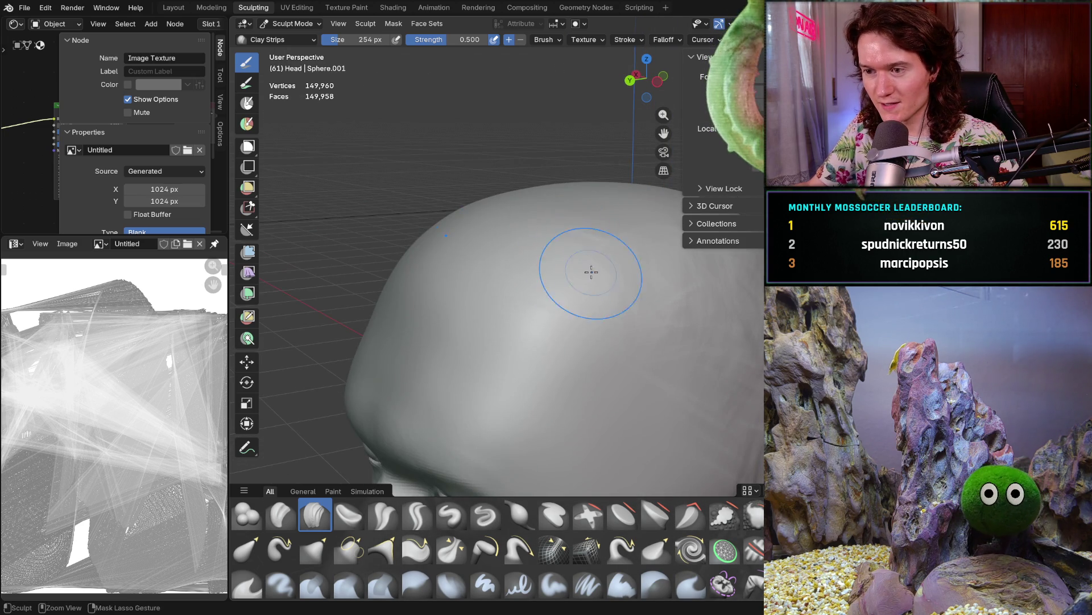
mouse_move(576, 280)
mouse_down()
mouse_move(586, 281)
mouse_move(562, 219)
mouse_move(593, 237)
mouse_move(597, 264)
mouse_move(577, 282)
mouse_up()
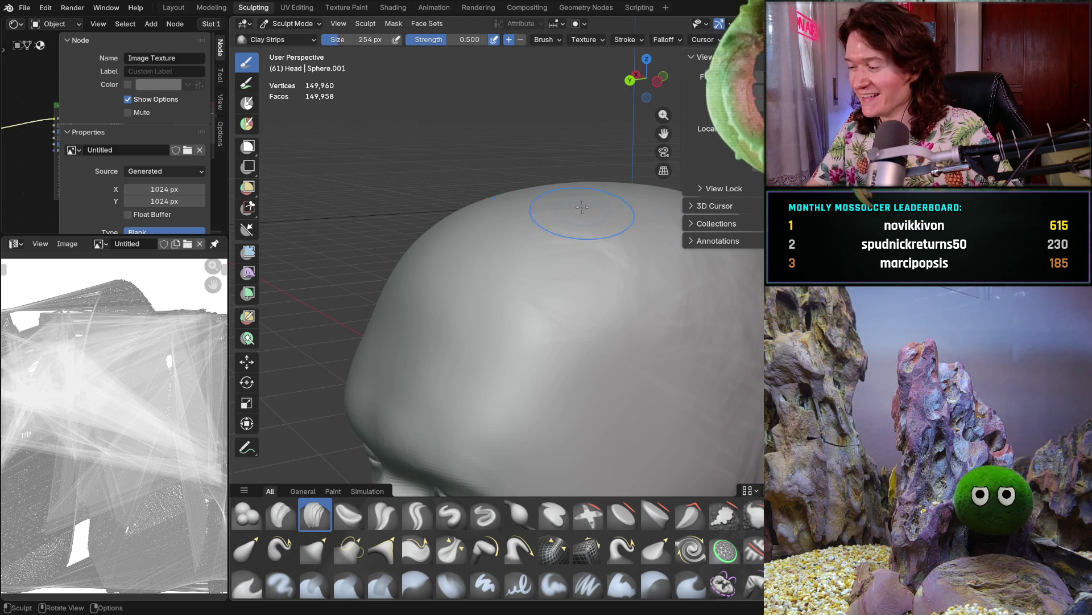
middle_drag(583, 215, 556, 264)
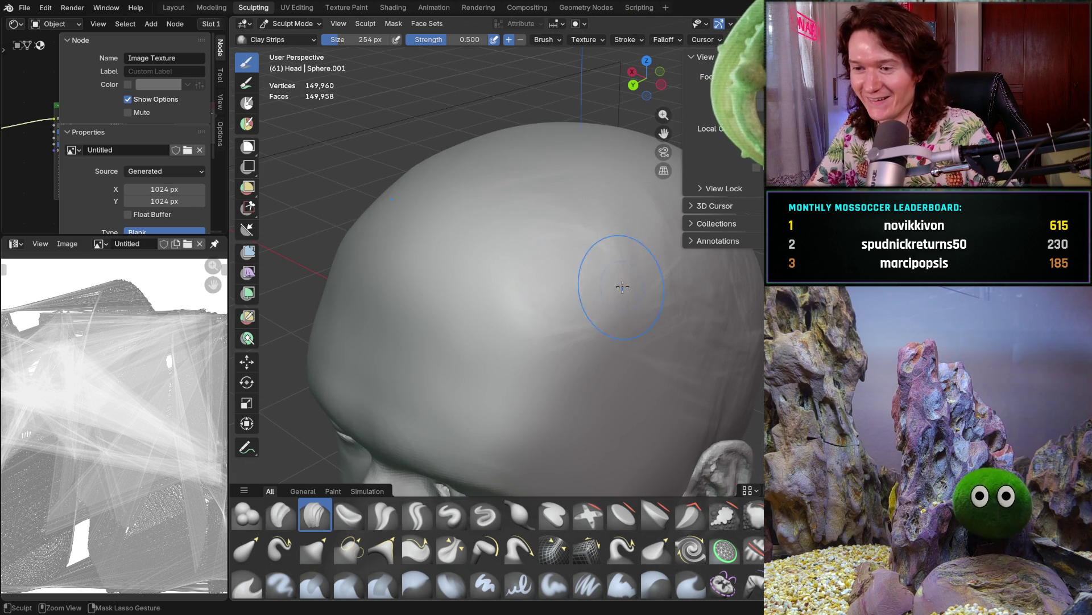
ctrl+right_drag(622, 292, 620, 256)
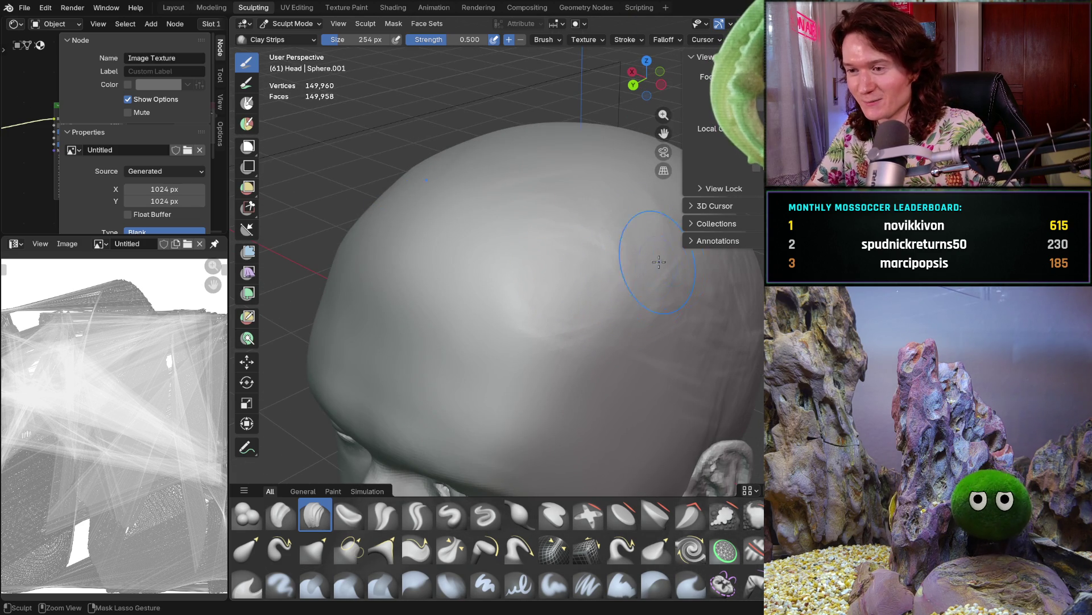
Orbit out to a front three-quarter view to check the rounded crown
middle_drag(668, 260, 655, 273)
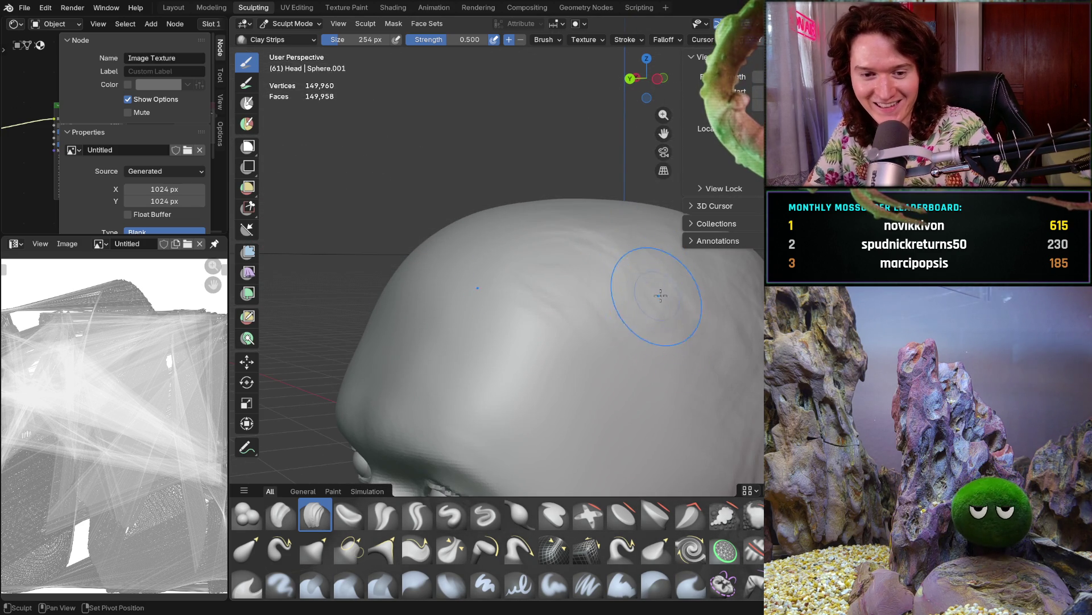
middle_drag(662, 297, 652, 262)
scroll(652, 268, down, 5)
mouse_move(632, 317)
middle_down()
mouse_move(688, 317)
mouse_move(608, 320)
mouse_move(586, 202)
middle_up()
scroll(609, 320, up, 4)
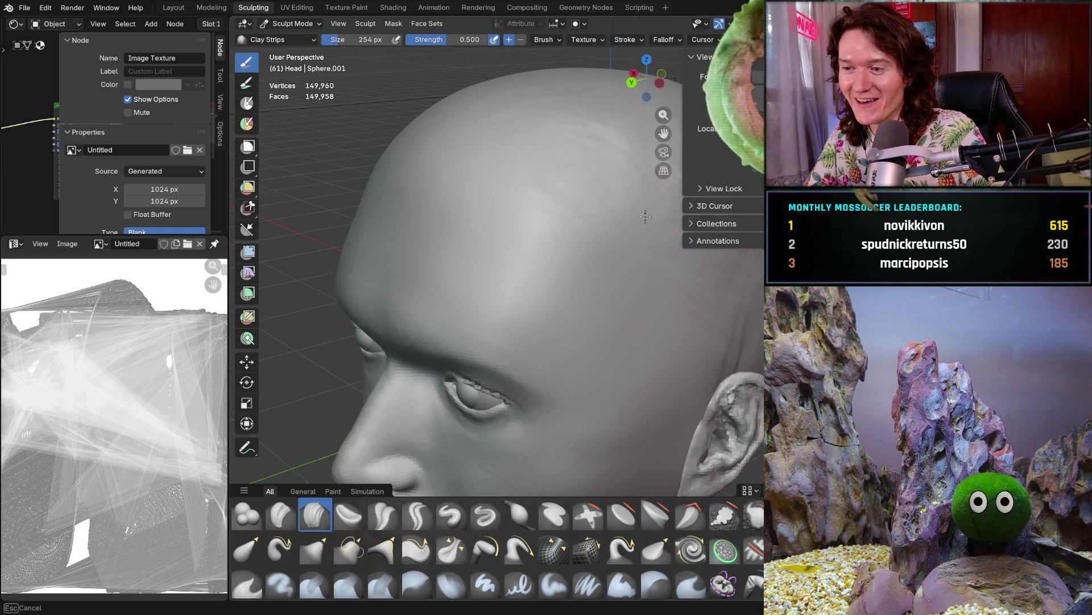
middle_drag(681, 265, 742, 292)
scroll(743, 292, up, 3)
scroll(742, 292, down, 4)
scroll(743, 292, up, 2)
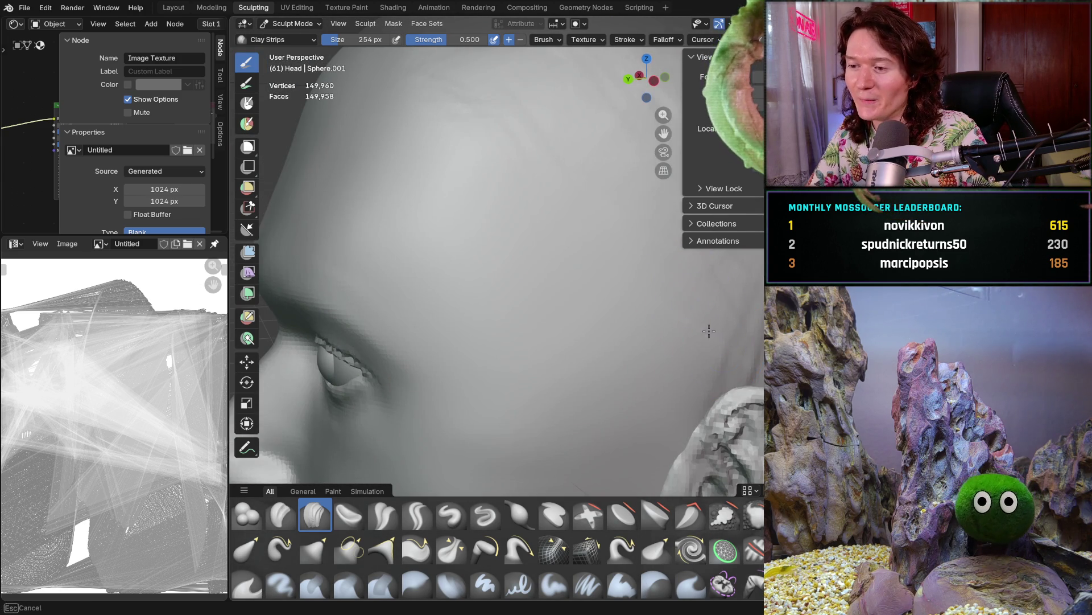
ctrl+middle_drag(716, 317, 736, 325)
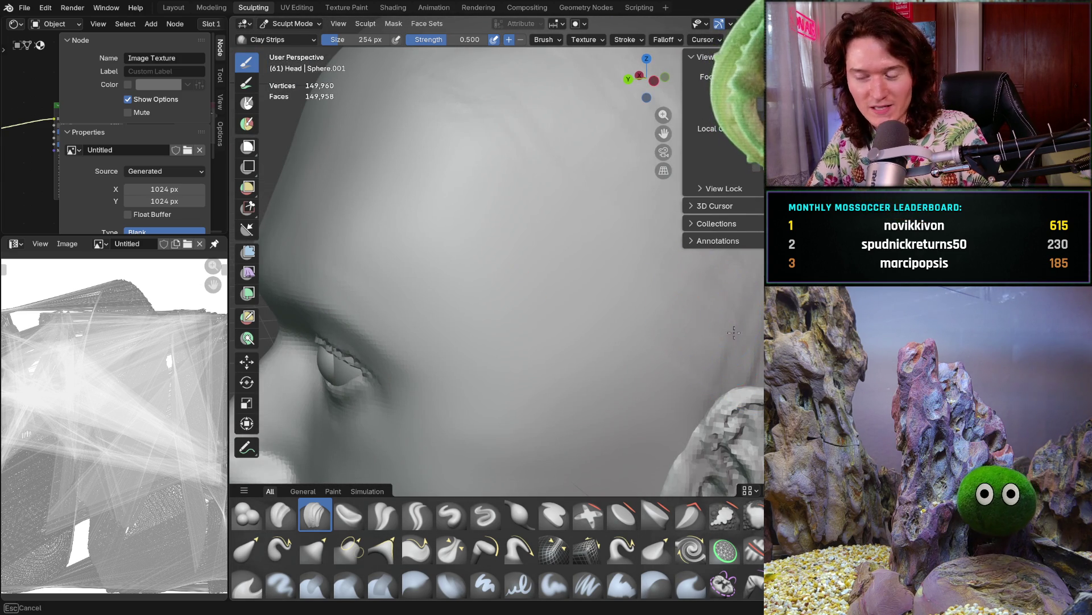
scroll(564, 230, down, 5)
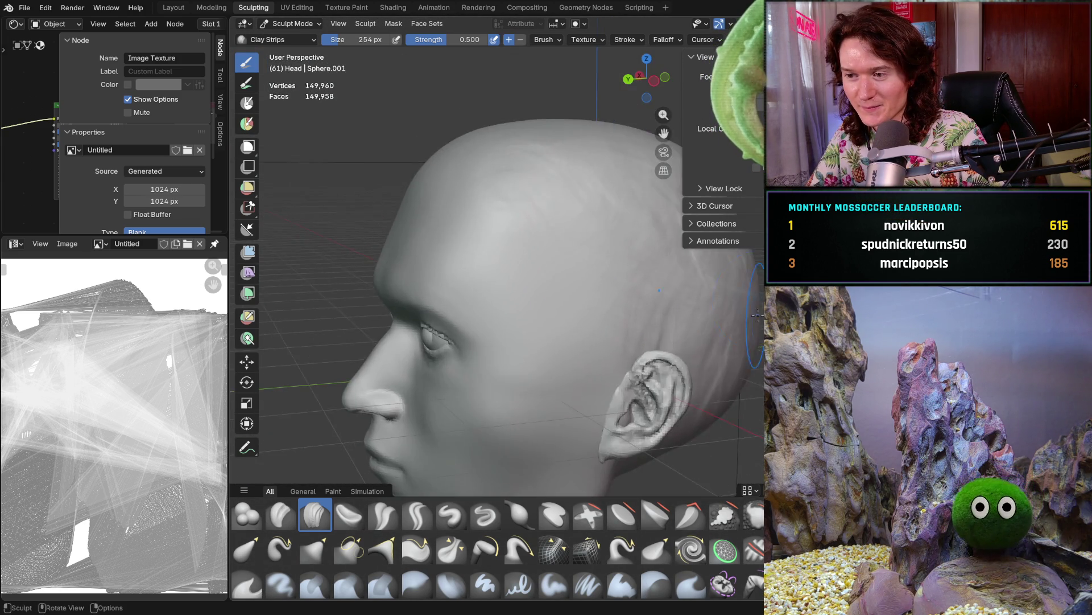
scroll(708, 293, up, 1)
middle_drag(690, 293, 547, 282)
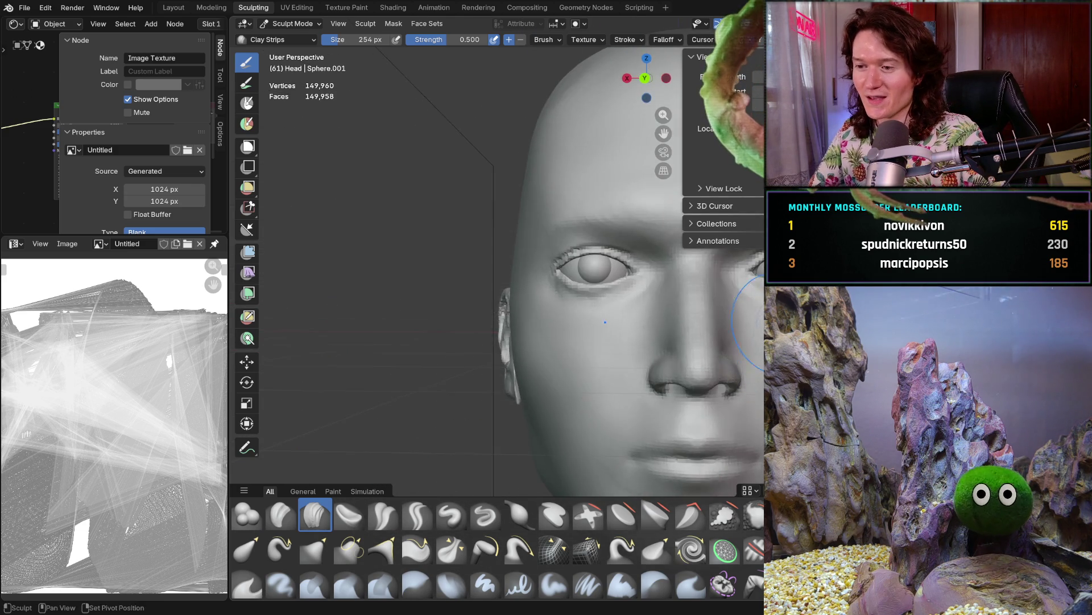
middle_drag(762, 359, 699, 312)
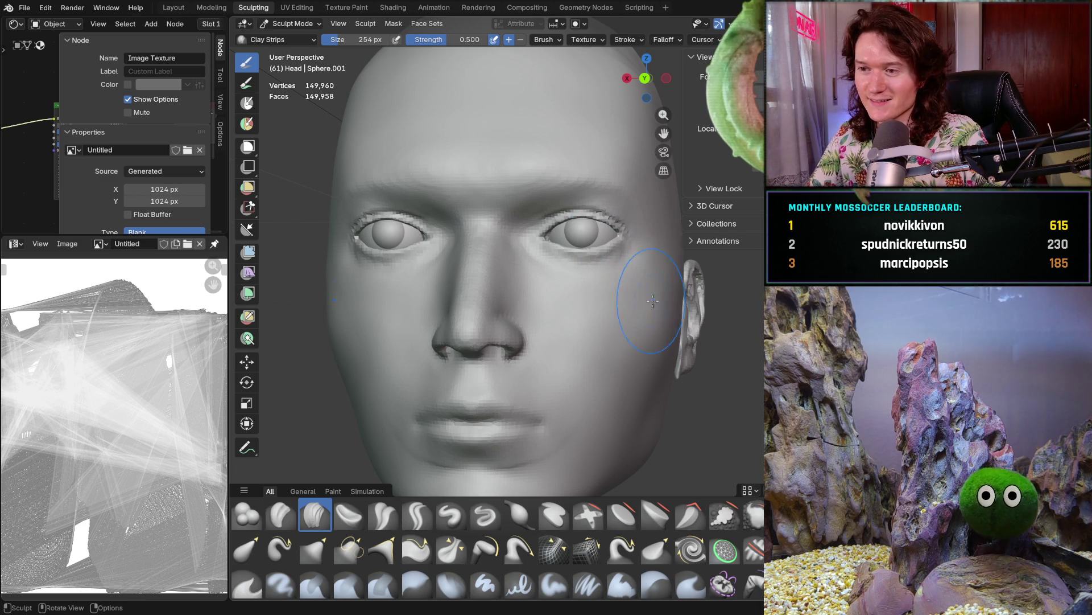
middle_drag(676, 270, 689, 282)
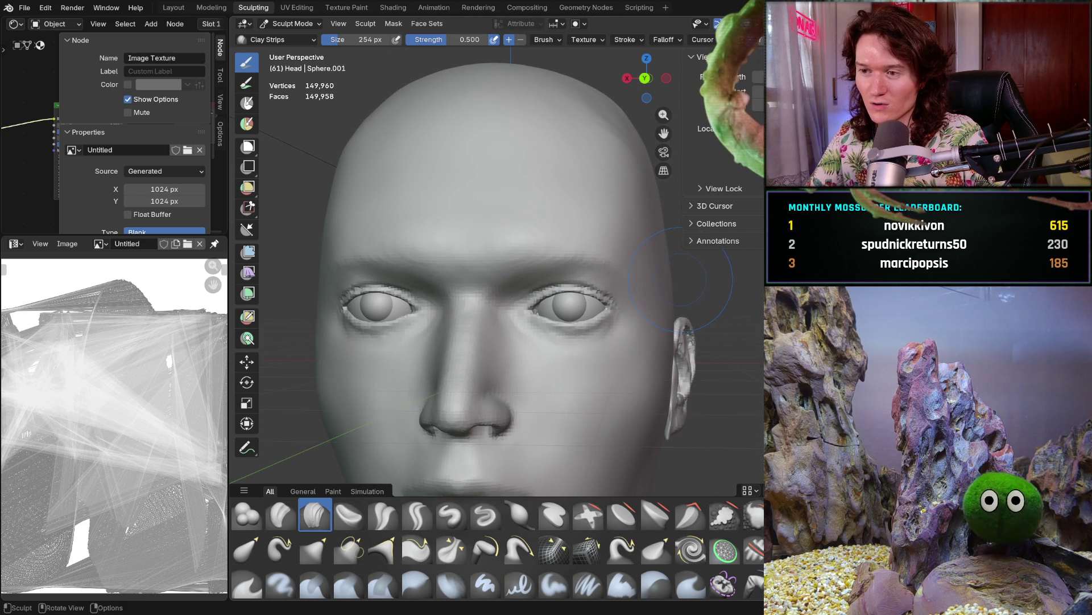
key(ctrl+KP_1)
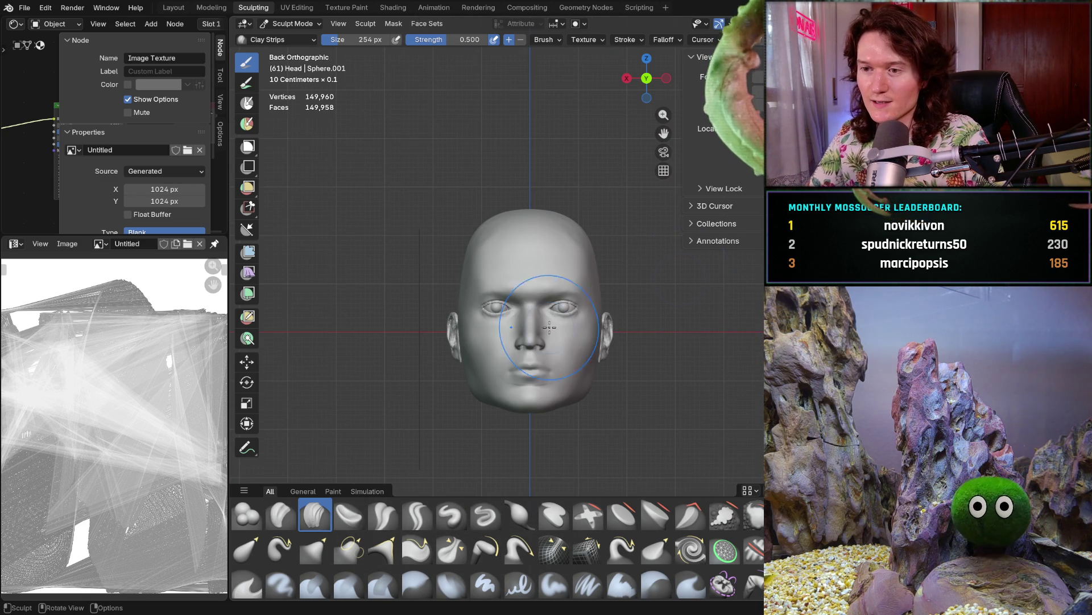
scroll(526, 294, up, 2)
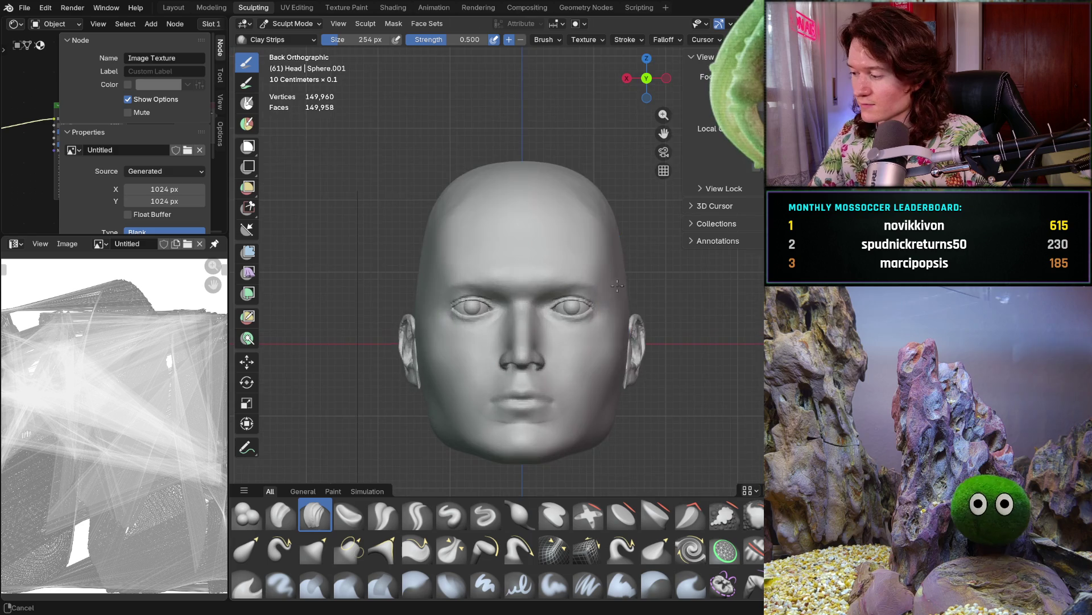
scroll(525, 295, up, 4)
mouse_move(525, 295)
middle_down()
mouse_move(568, 297)
mouse_move(559, 280)
middle_up()
scroll(568, 297, down, 4)
scroll(559, 282, up, 2)
scroll(560, 282, up, 2)
mouse_move(558, 280)
mouse_down()
mouse_move(576, 254)
mouse_move(671, 282)
mouse_up()
Finish the last Clay Strips stroke and inspect the built-up skull from the side and back
drag(620, 188, 573, 171)
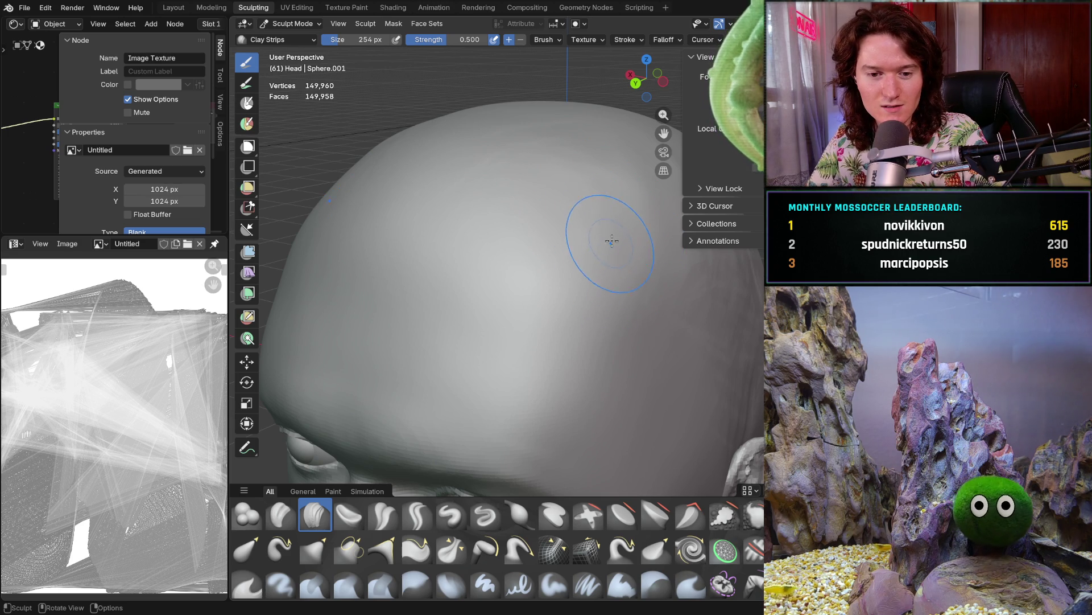
middle_drag(636, 249, 652, 236)
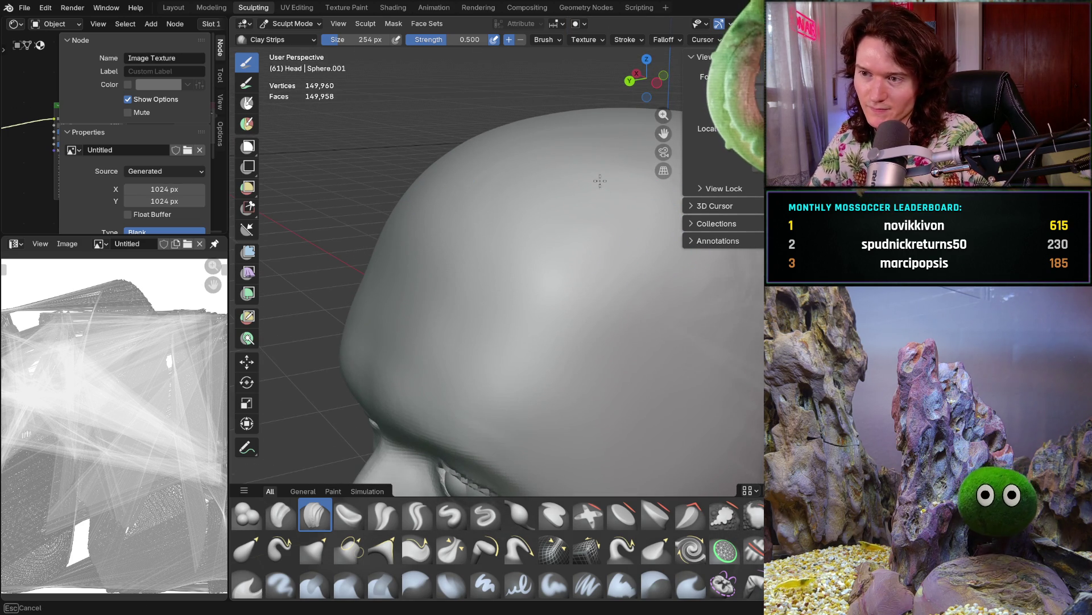
scroll(623, 195, down, 4)
mouse_move(622, 196)
middle_down()
mouse_move(630, 312)
mouse_move(566, 309)
mouse_move(577, 301)
middle_up()
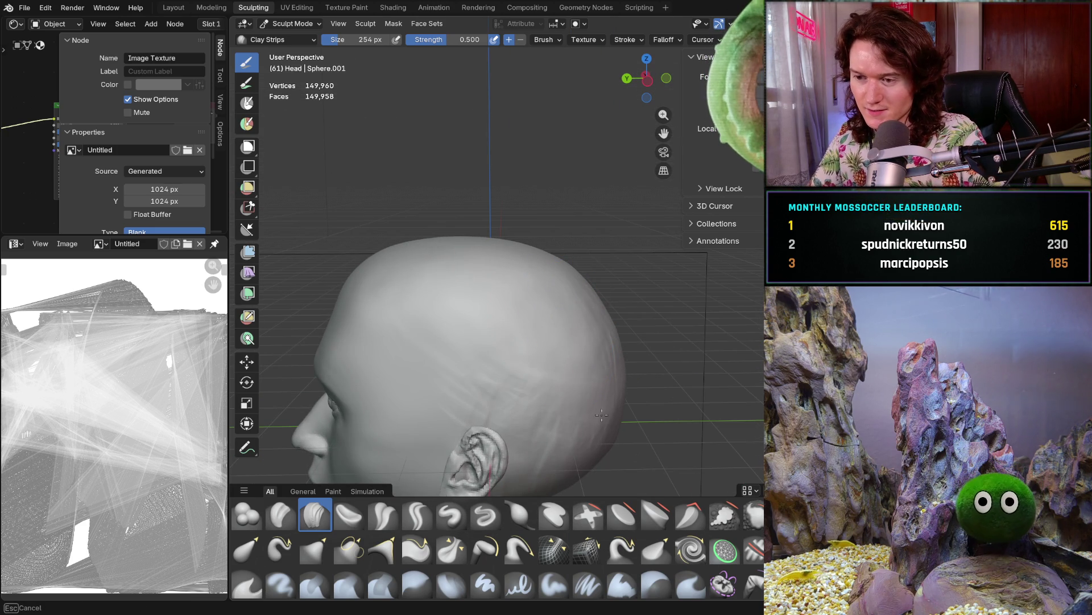
middle_drag(604, 412, 617, 355)
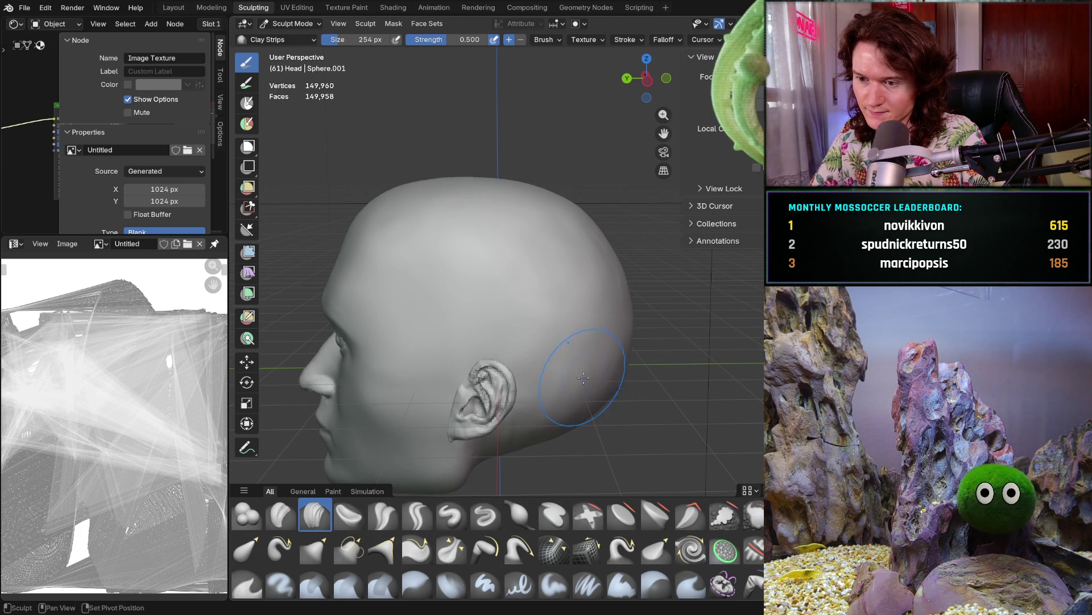
middle_drag(577, 387, 573, 346)
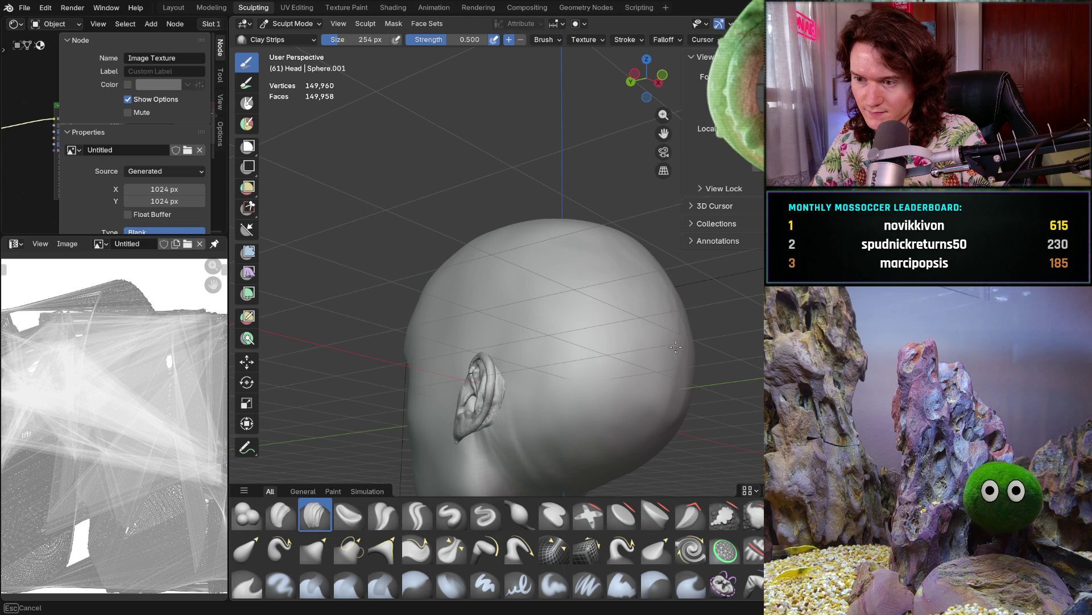
Review the top and back of the skull, then return to side view with the Smooth brush selected
middle_drag(662, 415, 660, 283)
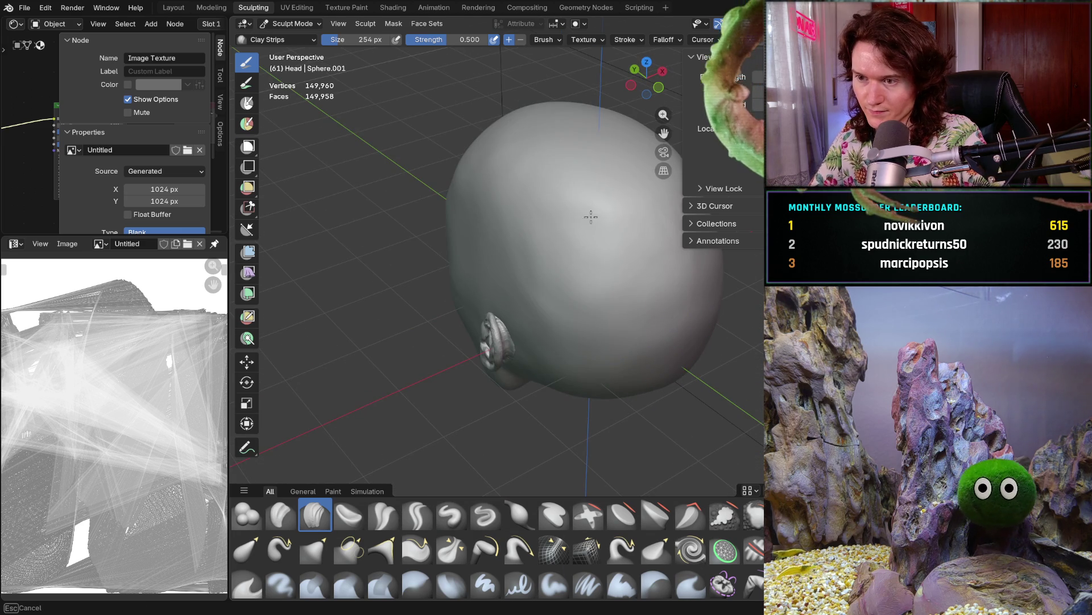
mouse_move(664, 354)
middle_down()
mouse_move(652, 350)
mouse_move(645, 304)
mouse_move(706, 276)
middle_up()
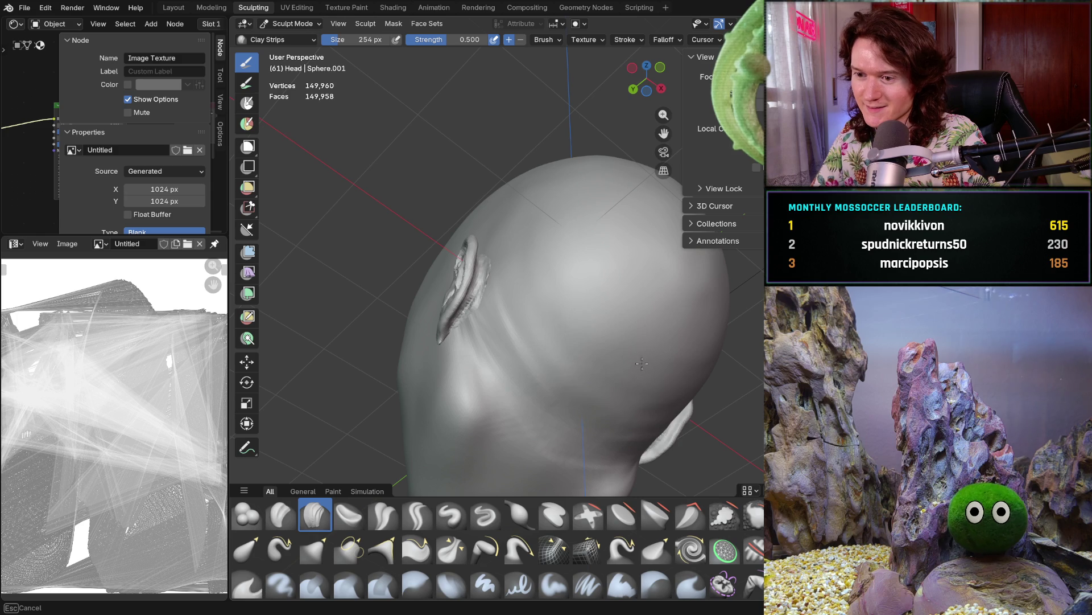
mouse_move(512, 282)
middle_down()
mouse_move(571, 305)
mouse_move(602, 285)
middle_up()
key(shift)
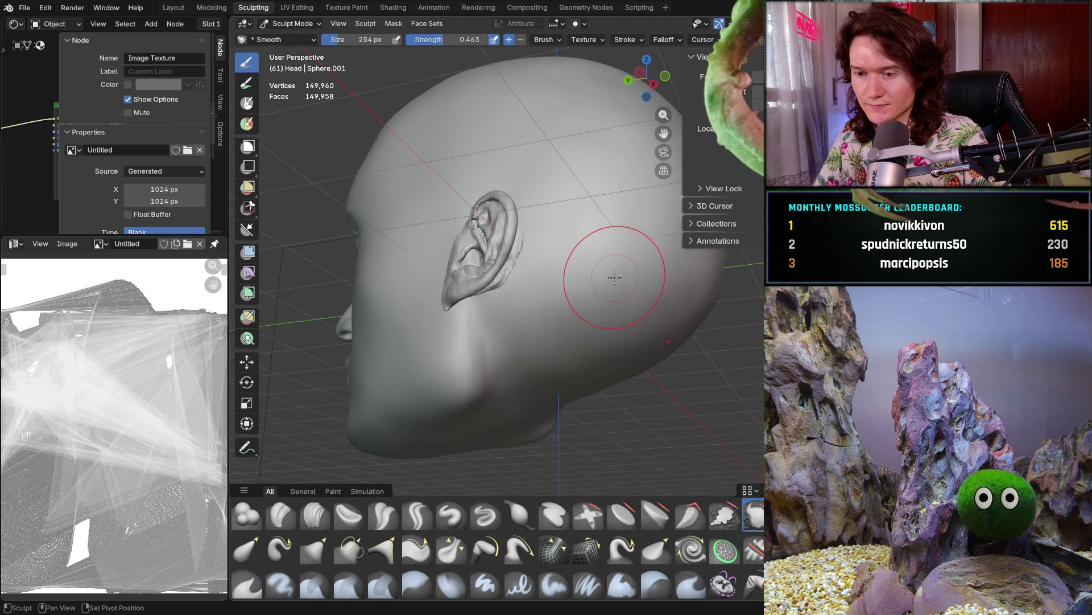
Raise Smooth strength to 1.000 and smooth the skull behind the ear and across the back
key(shift+f)
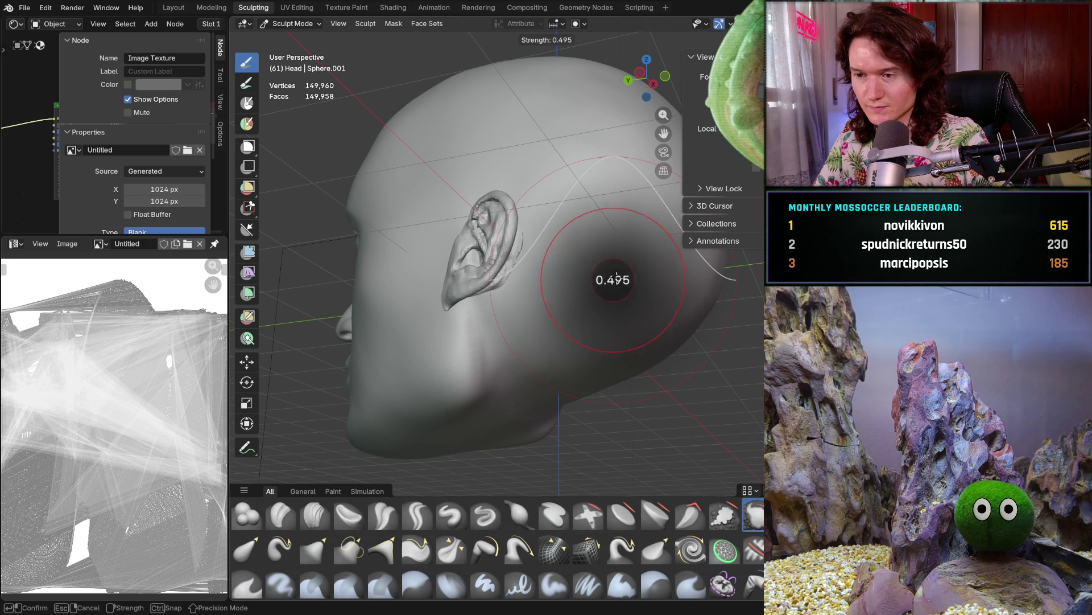
click(662, 278)
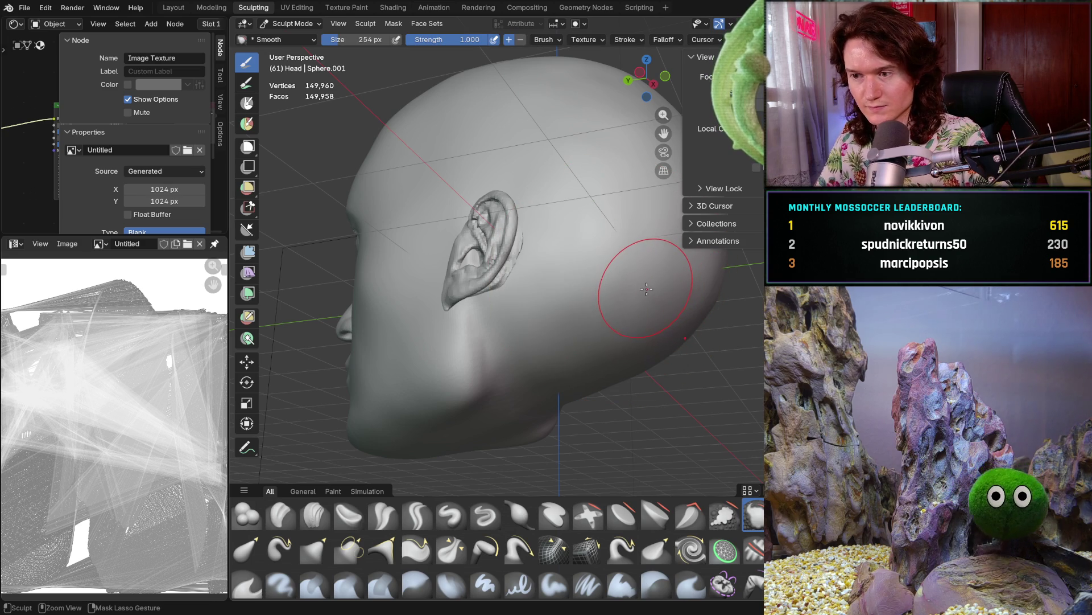
middle_drag(640, 286, 590, 264)
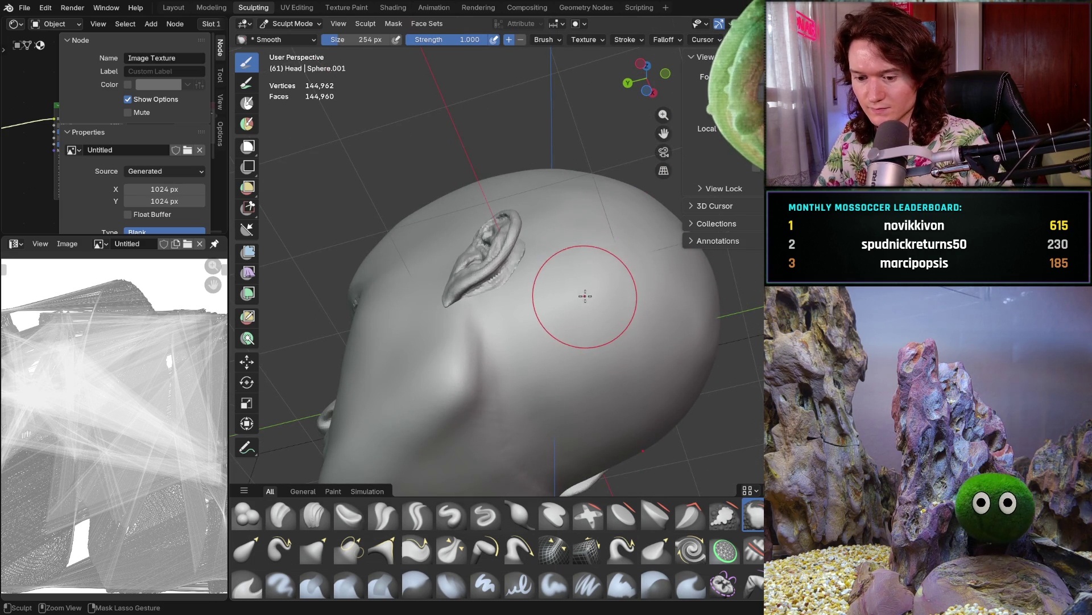
drag(569, 310, 536, 331)
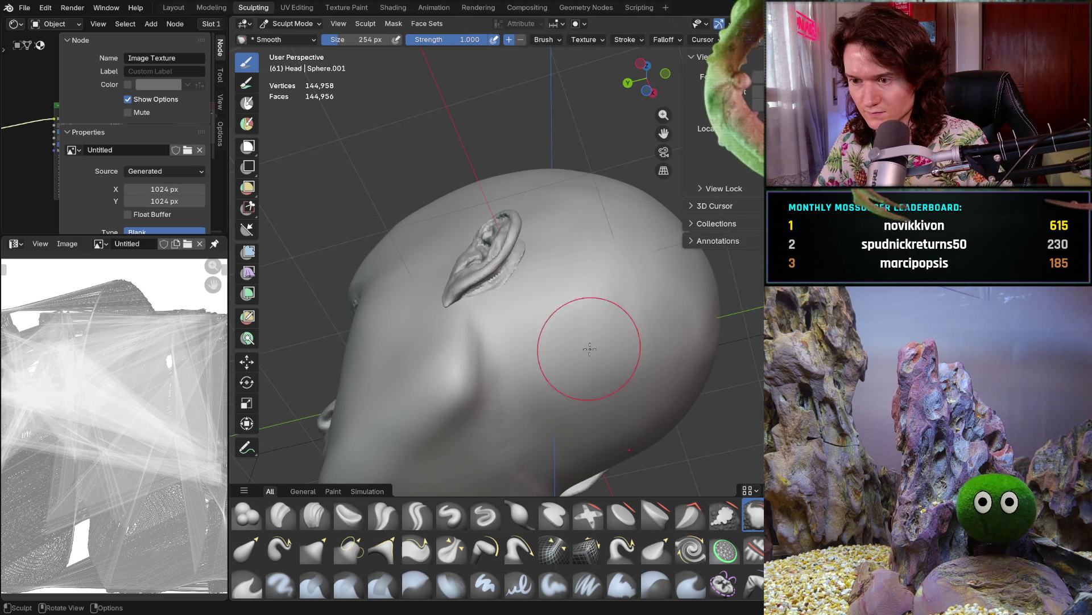
middle_drag(709, 336, 634, 341)
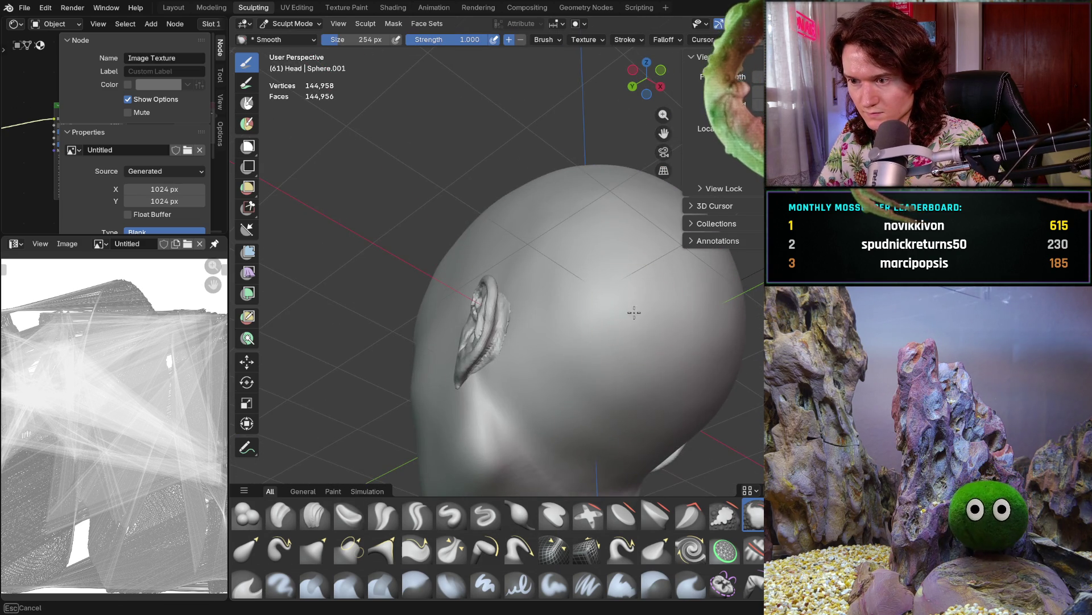
middle_drag(734, 274, 624, 385)
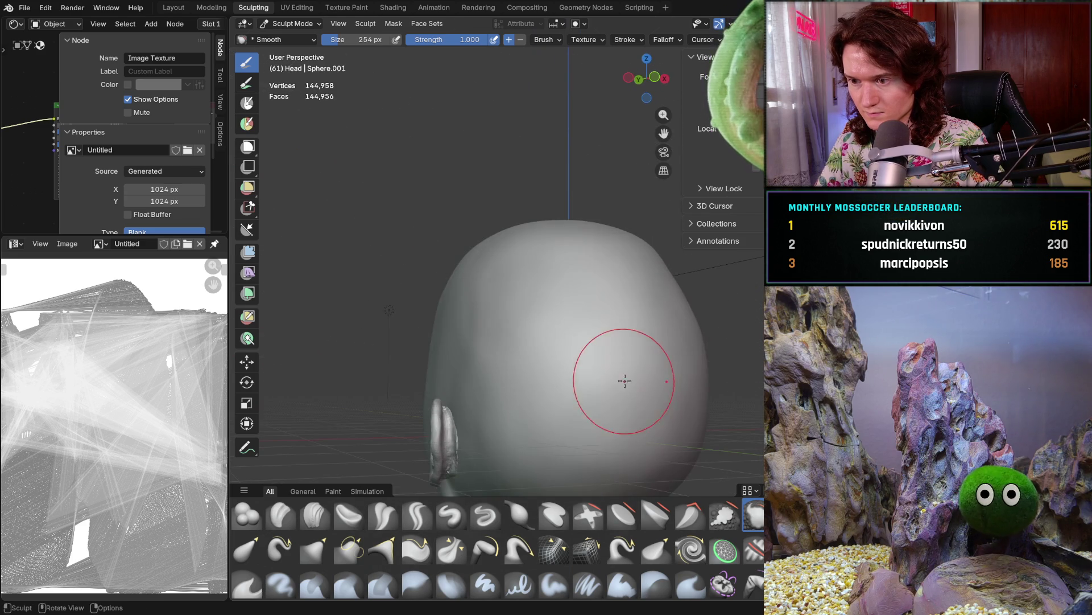
mouse_move(647, 342)
middle_down()
mouse_move(623, 319)
mouse_move(682, 337)
middle_up()
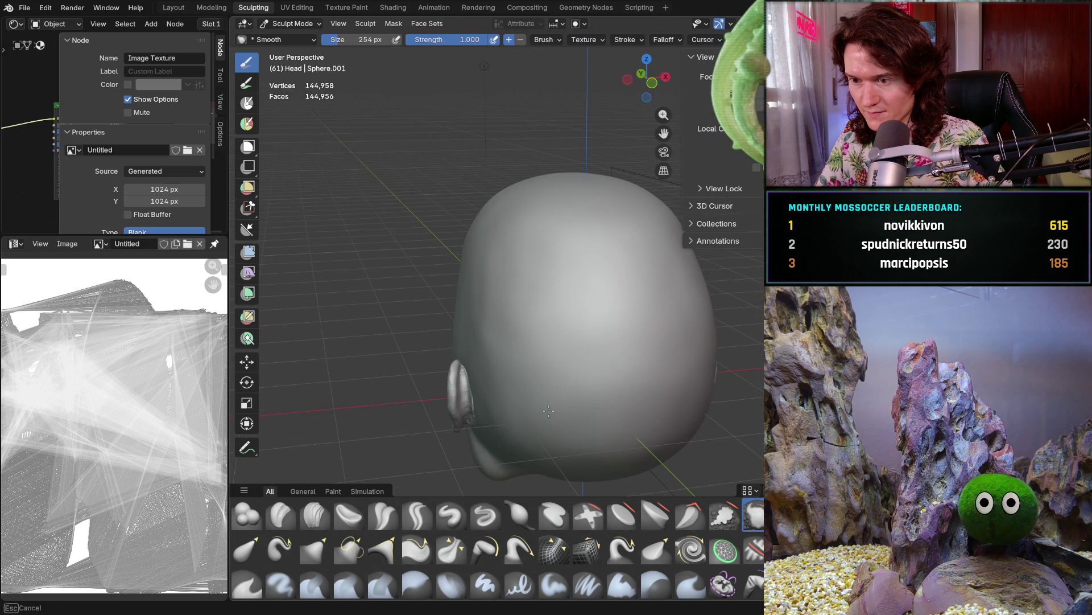
mouse_move(501, 317)
middle_down()
mouse_move(524, 325)
mouse_move(485, 413)
middle_up()
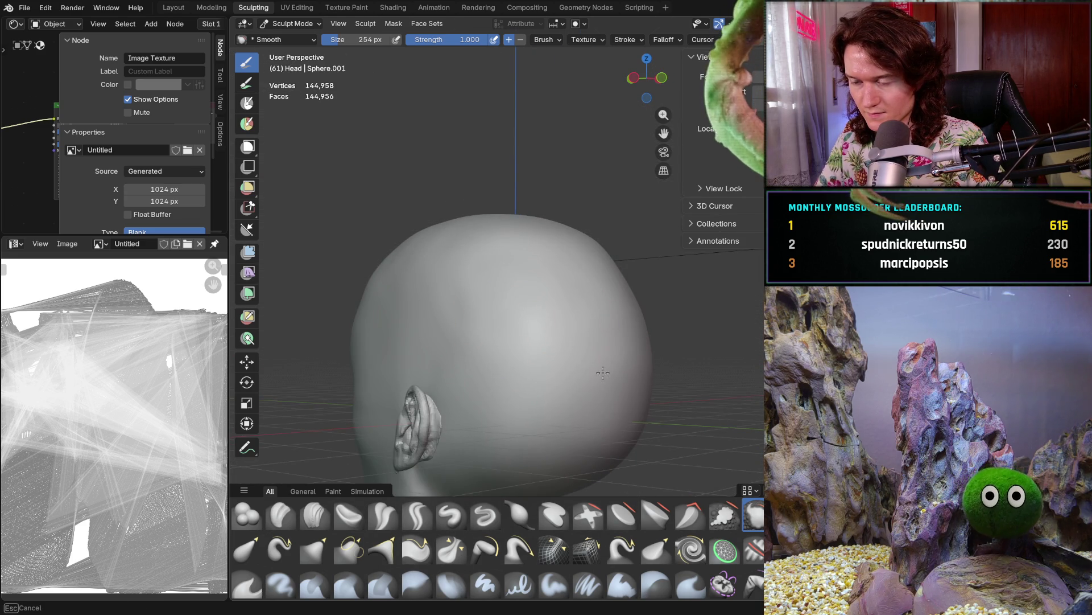
mouse_move(640, 377)
middle_down()
mouse_move(507, 286)
mouse_move(589, 347)
mouse_move(639, 324)
middle_up()
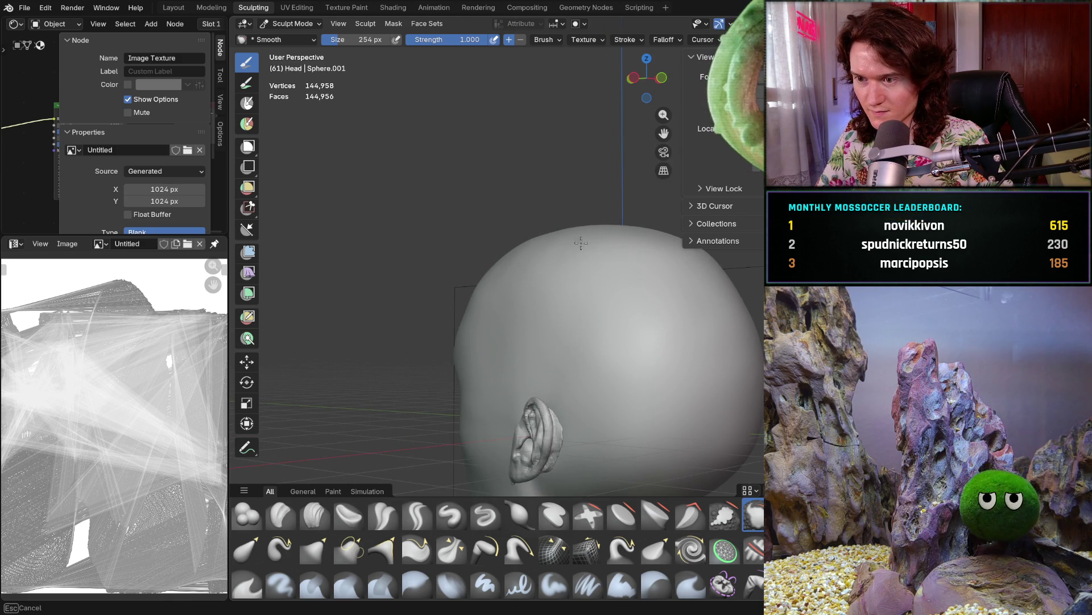
Smooth over the top of the head and forehead, checking it from above and the side
middle_drag(563, 235, 598, 256)
scroll(597, 256, up, 3)
middle_drag(660, 290, 547, 233)
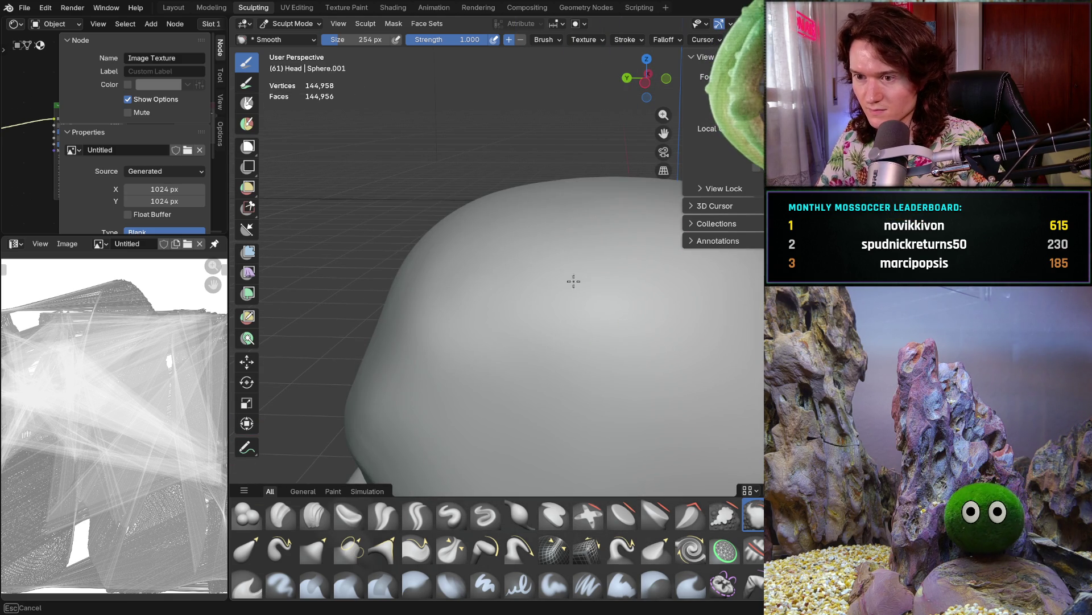
middle_drag(573, 219, 629, 249)
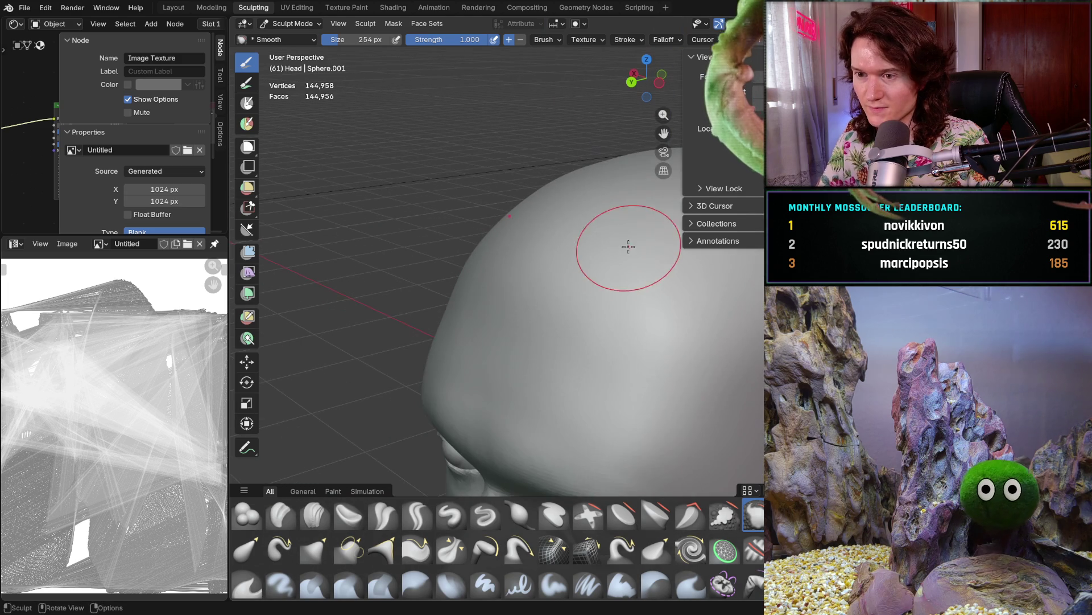
middle_drag(603, 188, 601, 224)
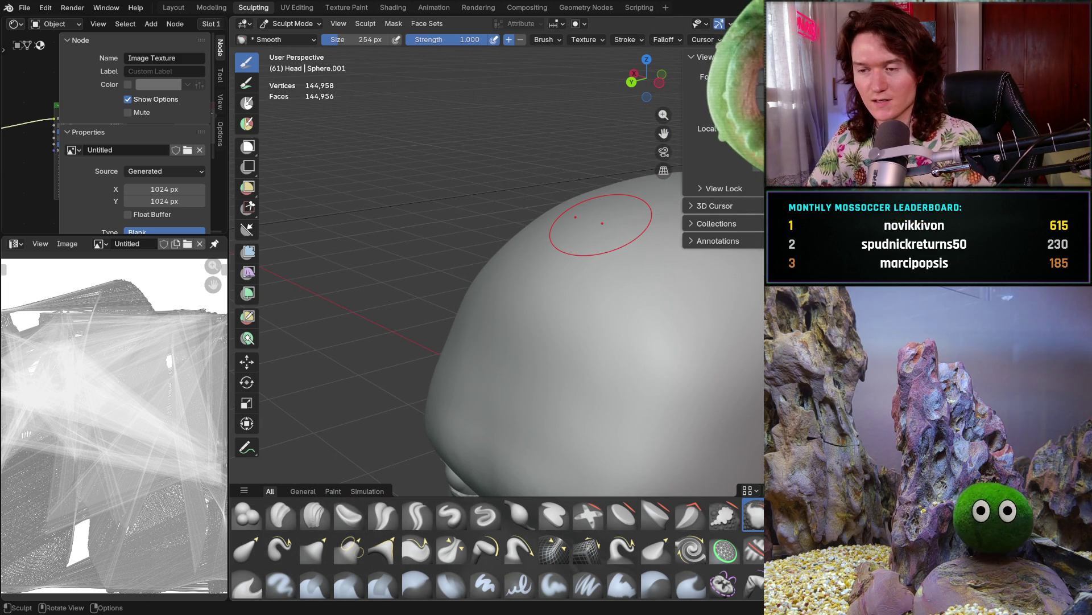
middle_drag(632, 289, 664, 298)
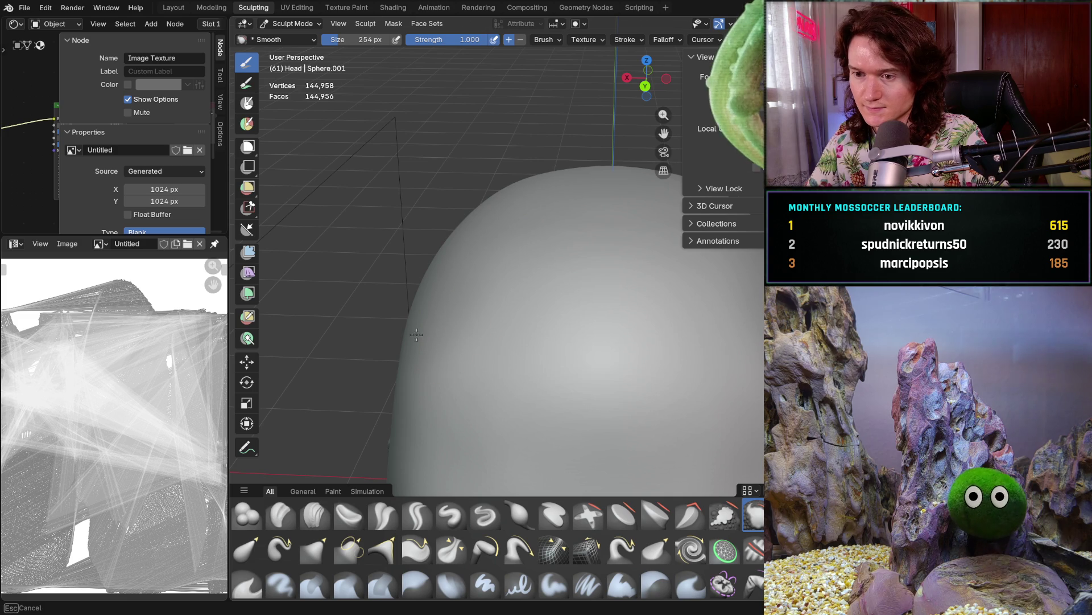
scroll(452, 281, down, 5)
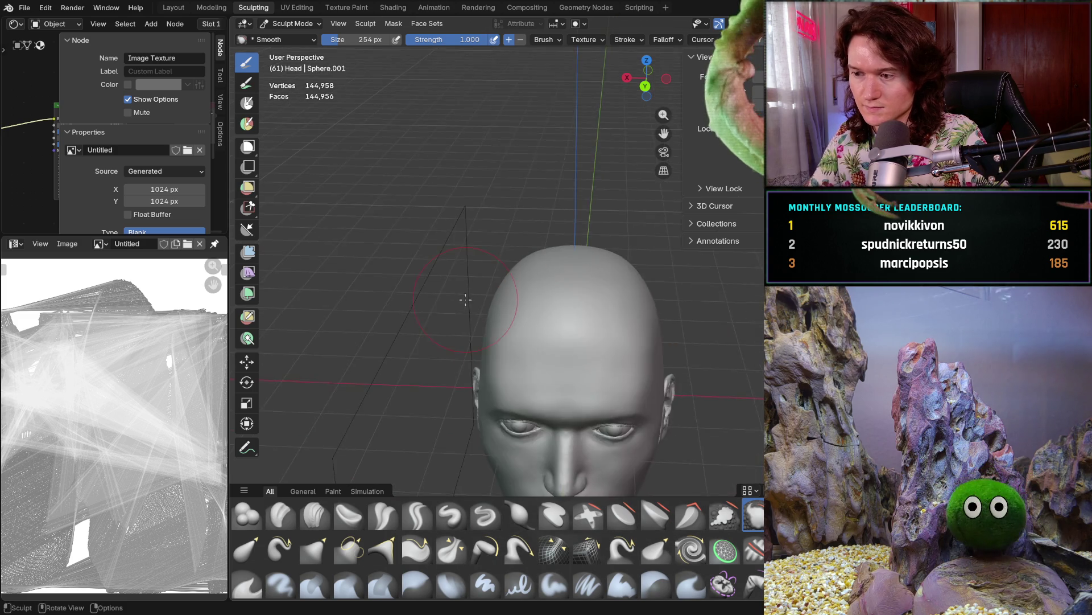
scroll(486, 296, up, 5)
scroll(486, 296, up, 2)
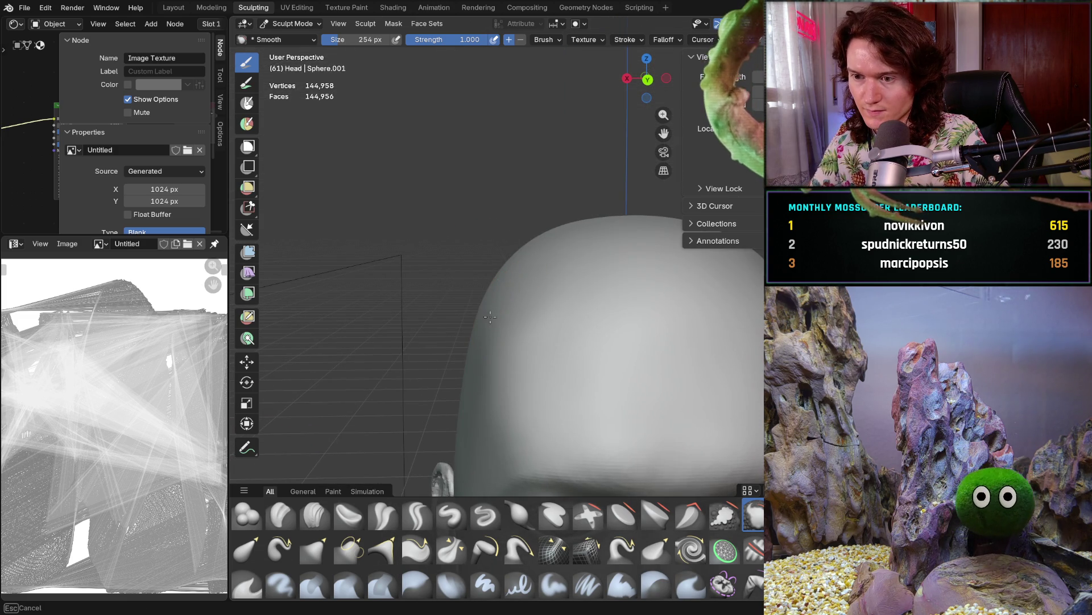
middle_drag(490, 317, 464, 328)
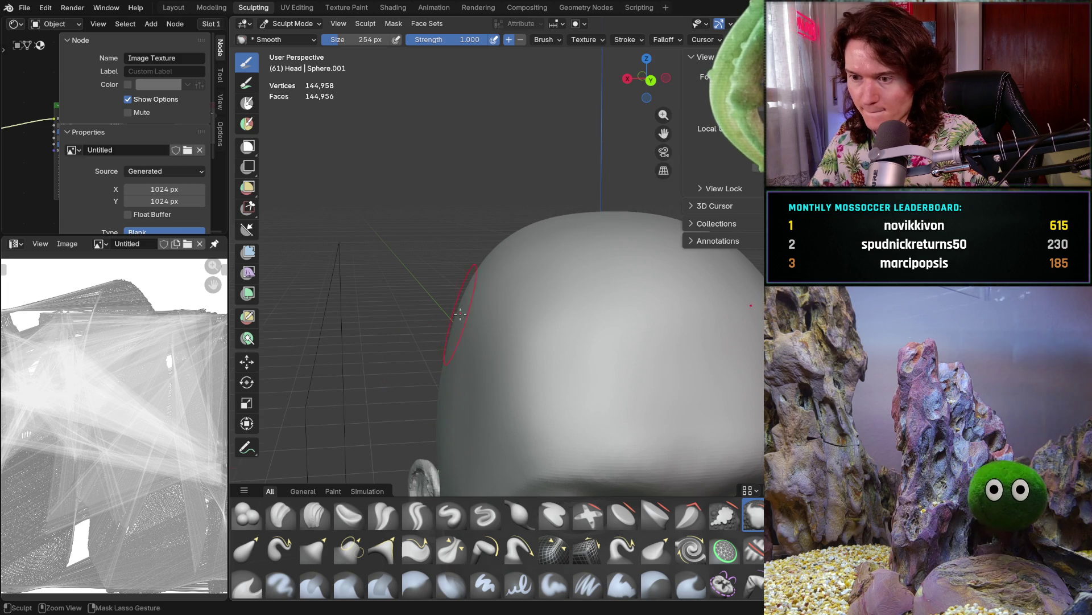
scroll(474, 367, down, 5)
mouse_move(456, 361)
ctrl+middle_down()
mouse_move(472, 207)
mouse_move(480, 240)
mouse_move(456, 325)
ctrl+middle_up()
scroll(474, 217, down, 4)
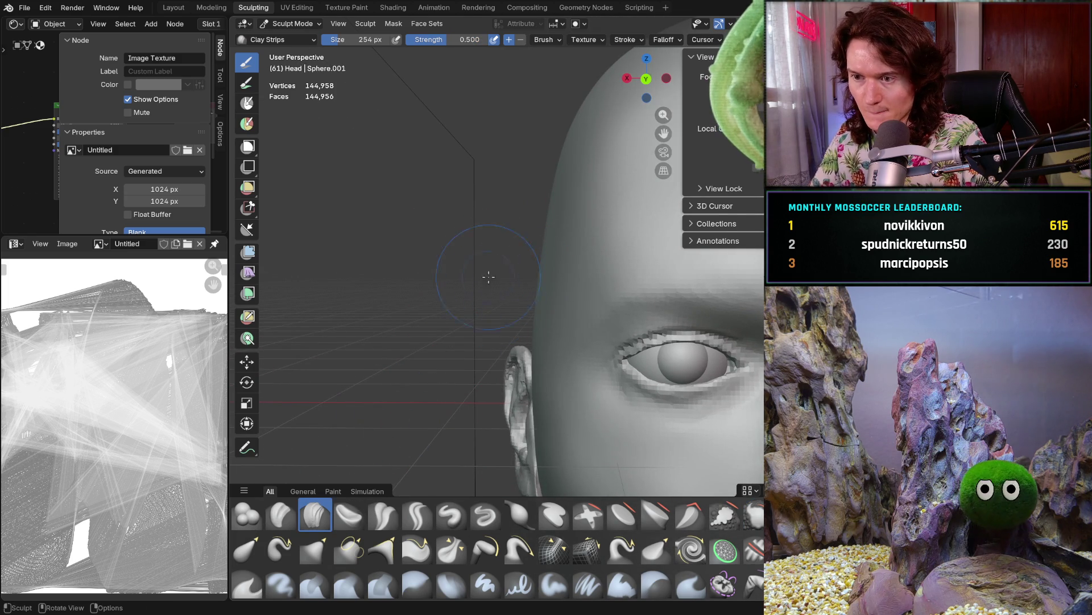
Return to the Smooth brush and enlarge it to 368 px
middle_drag(488, 272, 411, 494)
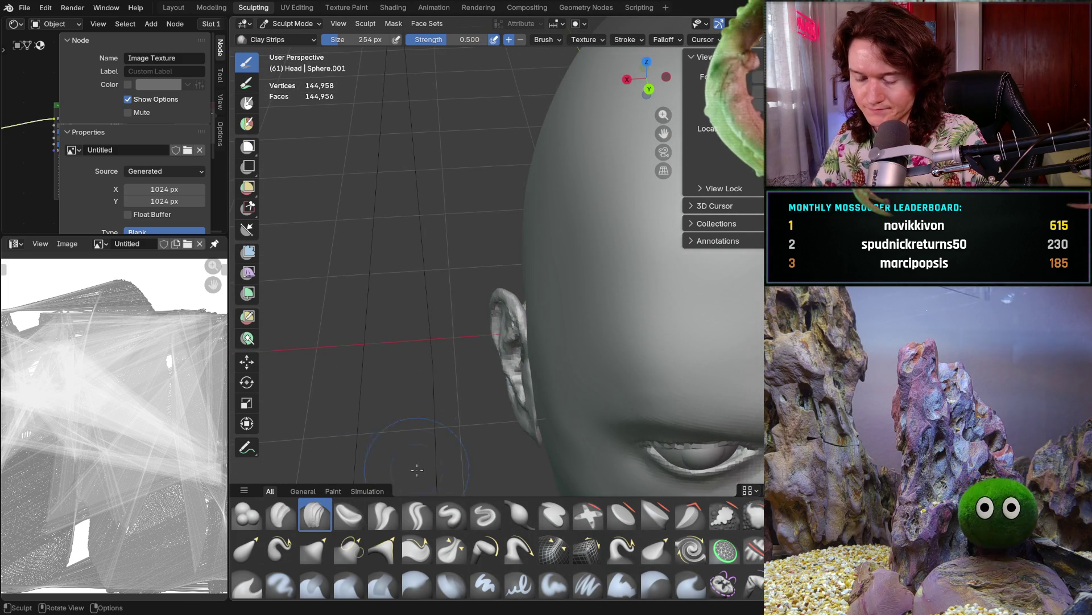
click(754, 514)
key(f)
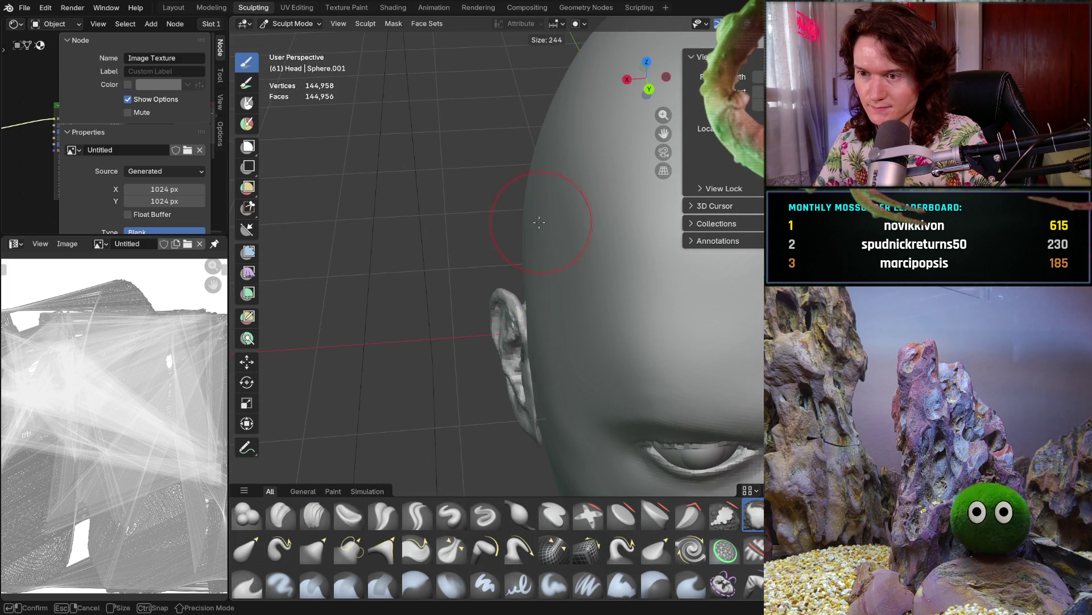
click(561, 230)
Smooth the top and back of the skull, comparing against the reference photo from several angles
mouse_move(562, 230)
middle_down()
mouse_move(498, 225)
mouse_move(634, 297)
mouse_move(482, 221)
middle_up()
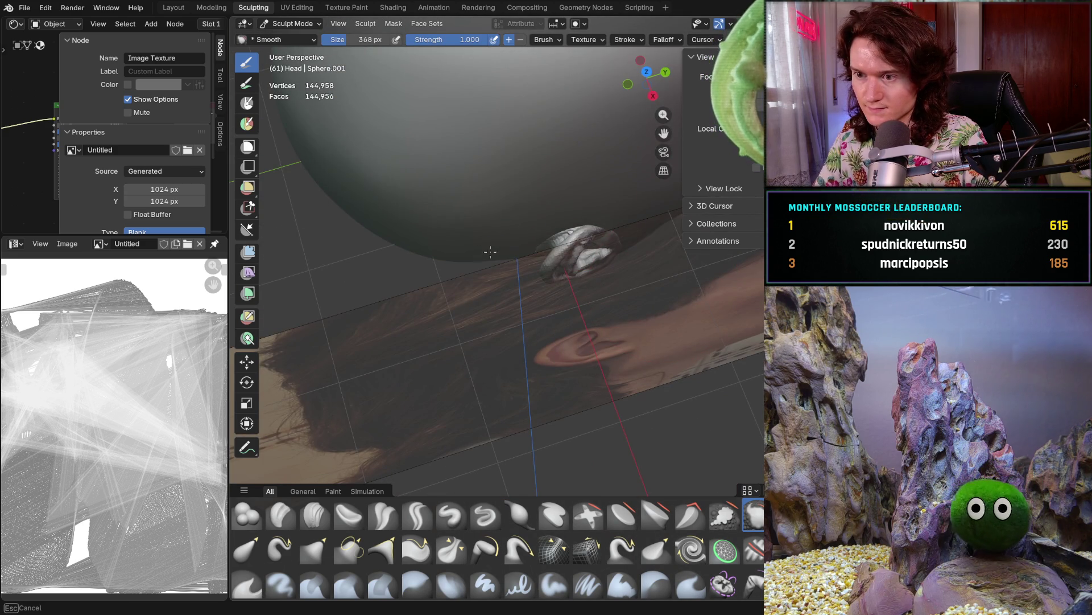
mouse_move(454, 204)
middle_down()
mouse_move(451, 171)
mouse_move(387, 226)
mouse_move(528, 276)
middle_up()
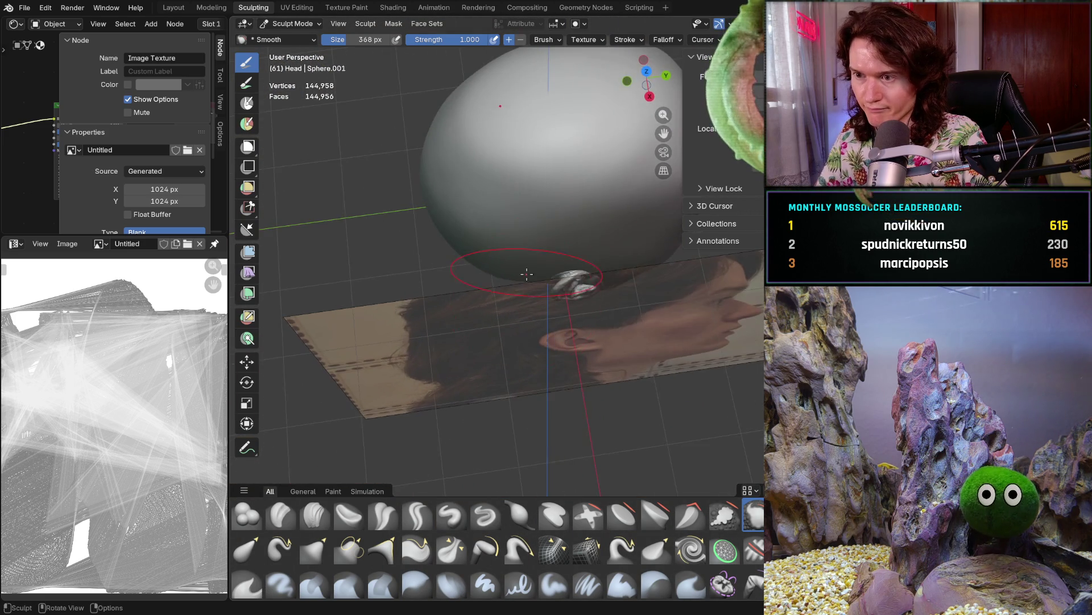
scroll(528, 276, up, 2)
scroll(545, 295, up, 2)
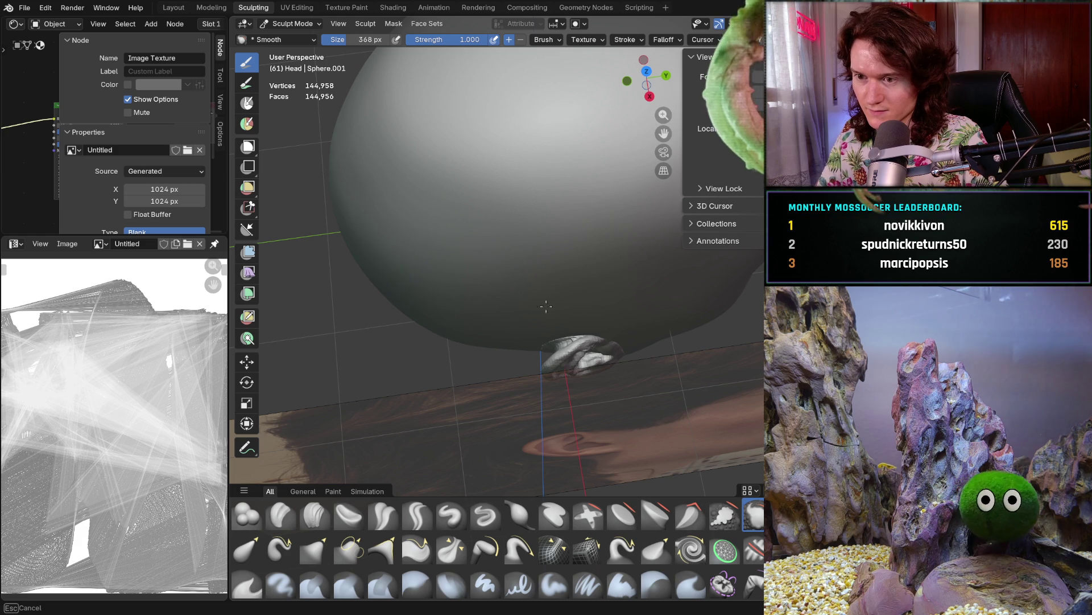
middle_drag(547, 283, 513, 281)
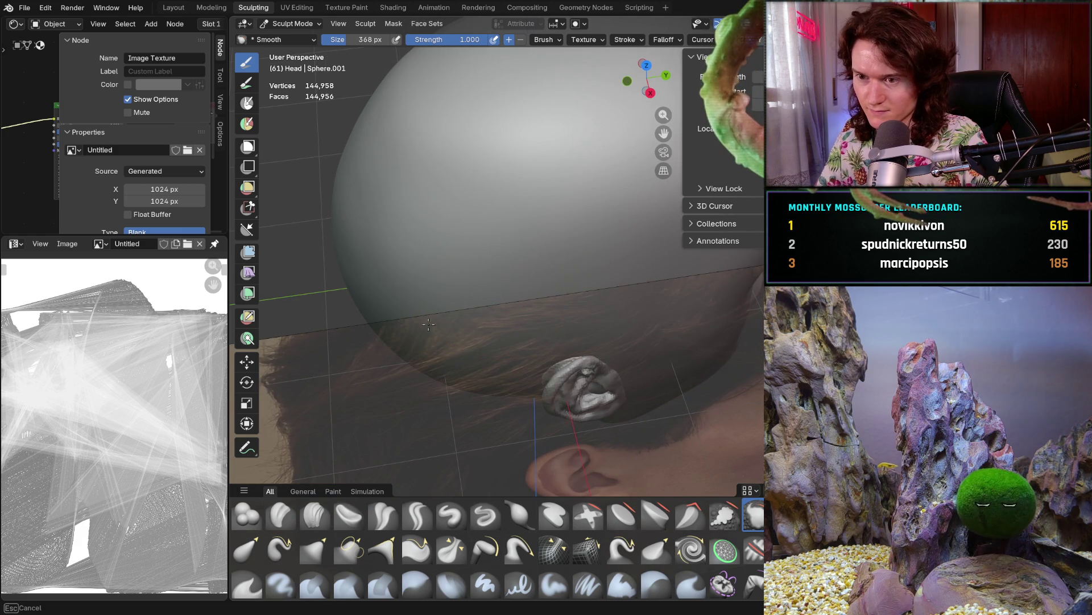
middle_drag(369, 291, 404, 192)
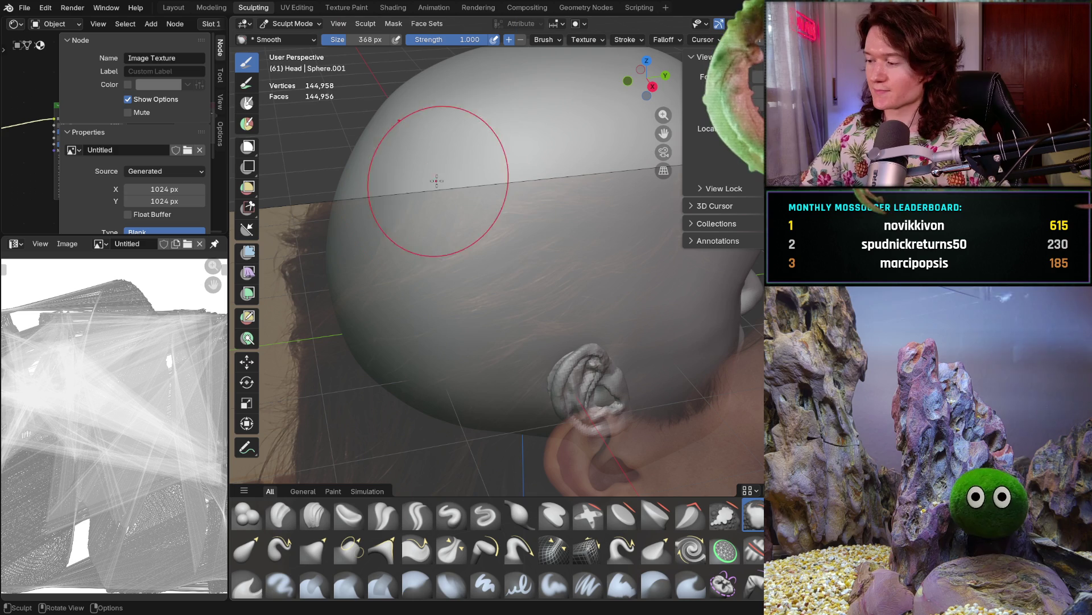
middle_drag(438, 168, 548, 227)
Smooth the crown of the skull and bring the face to a three-quarter view
drag(524, 231, 516, 218)
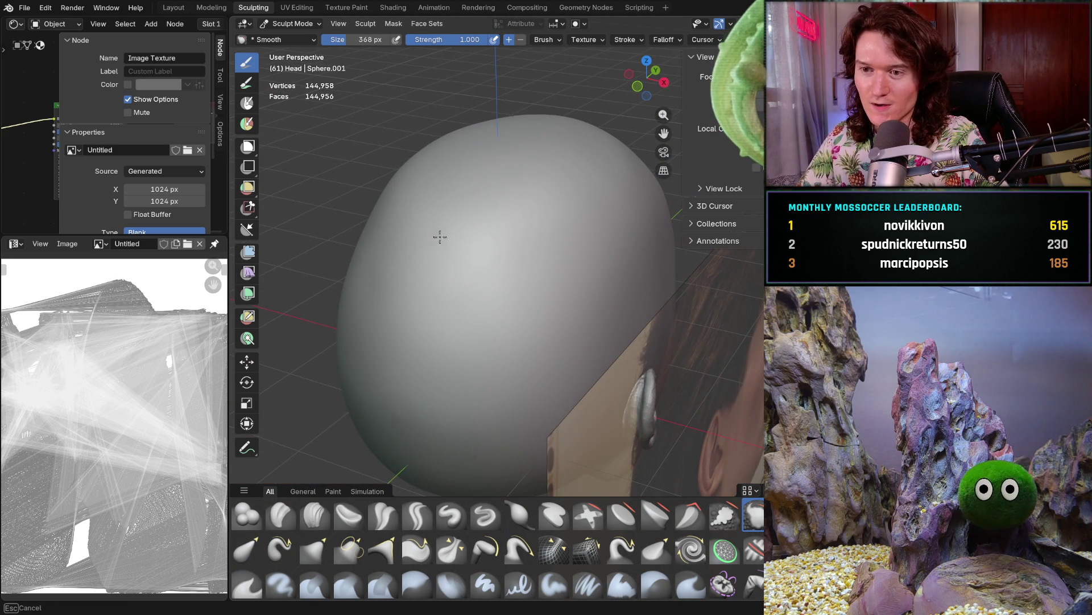
mouse_move(398, 427)
mouse_down()
mouse_move(434, 324)
mouse_move(480, 273)
mouse_move(476, 324)
mouse_move(424, 389)
mouse_up()
middle_drag(424, 389, 506, 261)
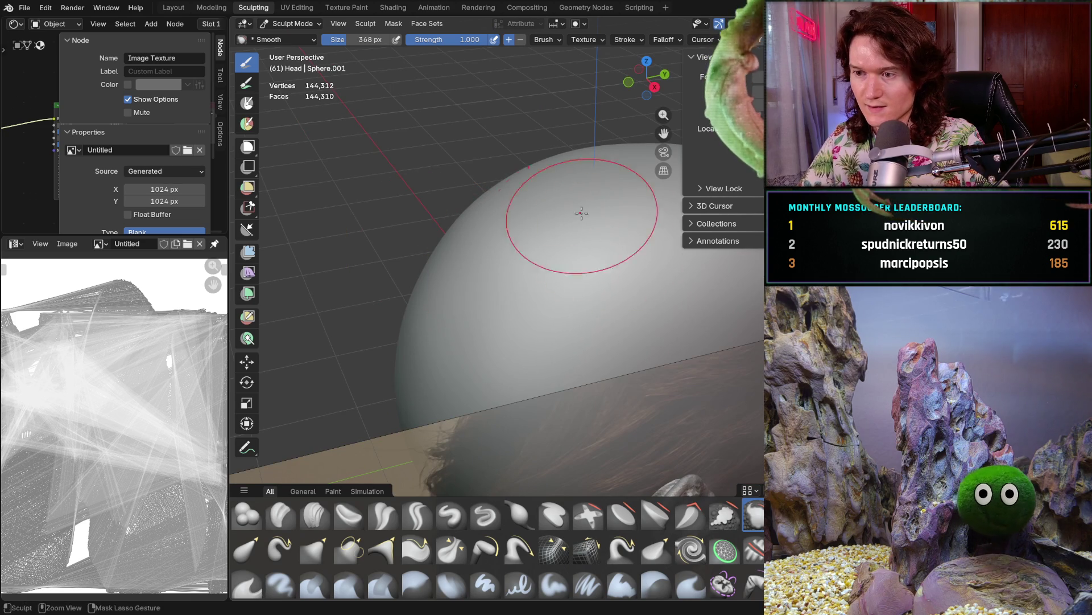
scroll(592, 228, down, 5)
mouse_move(592, 227)
middle_down()
mouse_move(430, 237)
mouse_move(367, 226)
middle_up()
scroll(475, 231, up, 1)
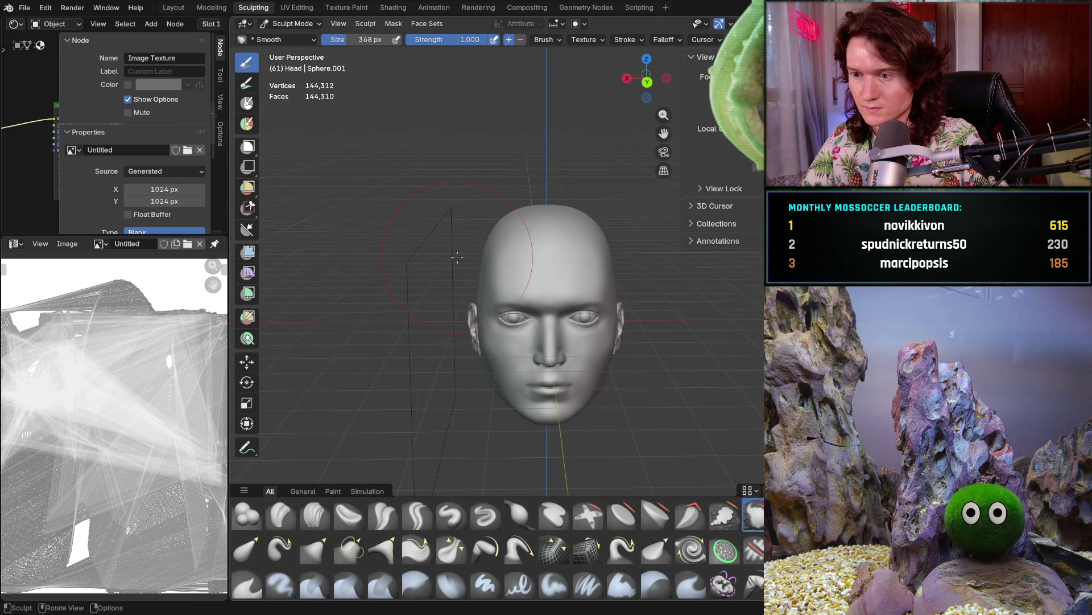
scroll(476, 231, up, 3)
mouse_move(476, 231)
middle_down()
mouse_move(342, 268)
mouse_move(442, 260)
mouse_move(434, 278)
middle_up()
scroll(435, 278, up, 3)
Smooth the forehead and temple above the ear, checking from front and side views
middle_drag(593, 213, 580, 221)
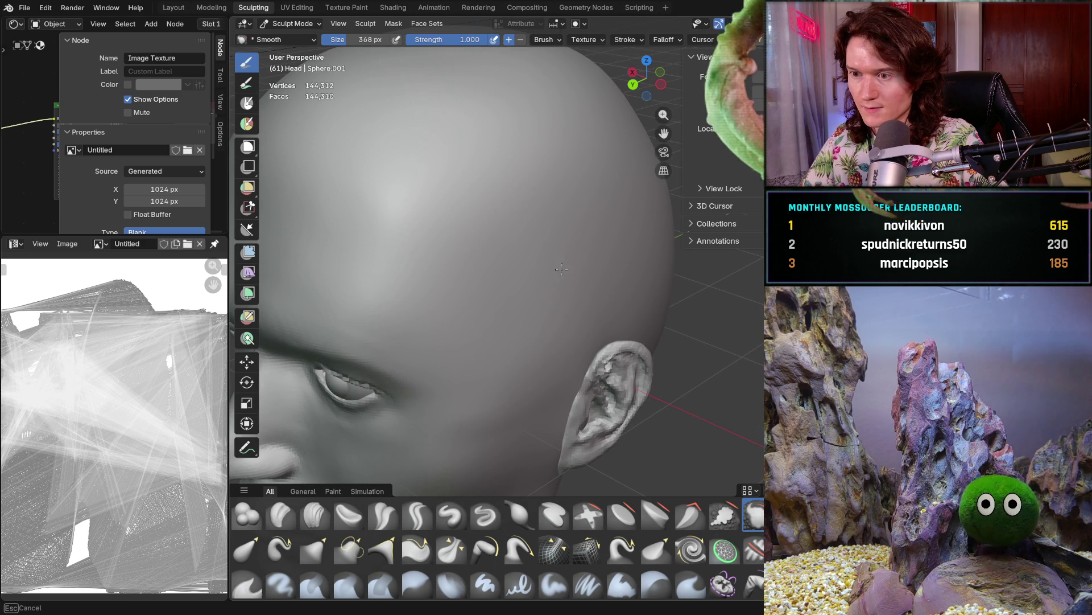
mouse_move(601, 233)
middle_down()
mouse_move(552, 236)
mouse_move(636, 224)
mouse_move(637, 244)
mouse_move(605, 208)
middle_up()
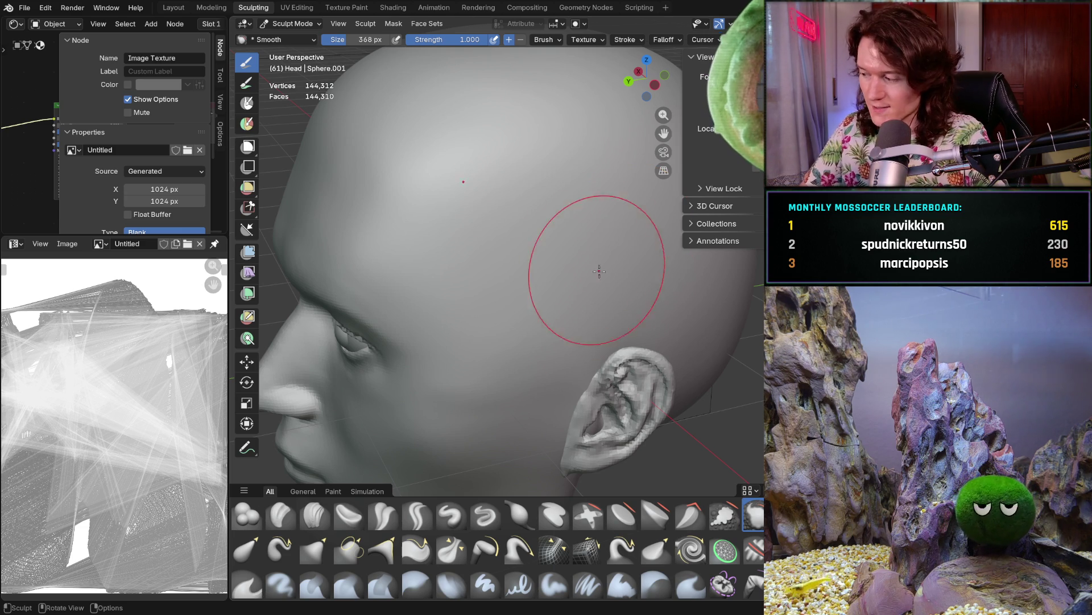
mouse_move(629, 304)
middle_down()
mouse_move(636, 318)
mouse_move(607, 310)
middle_up()
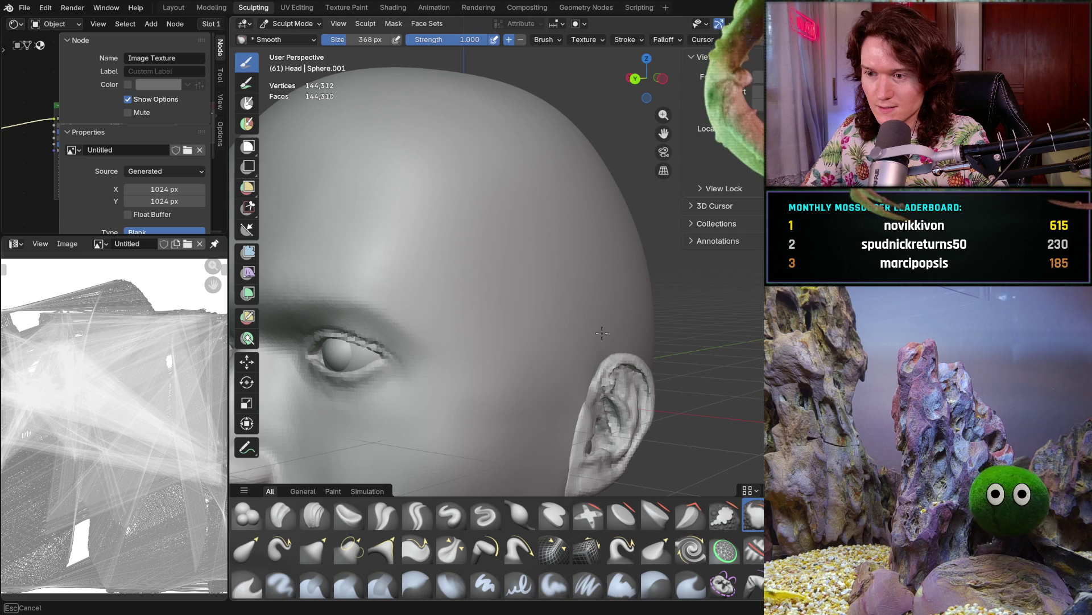
mouse_move(575, 316)
middle_down()
mouse_move(639, 249)
mouse_move(577, 268)
middle_up()
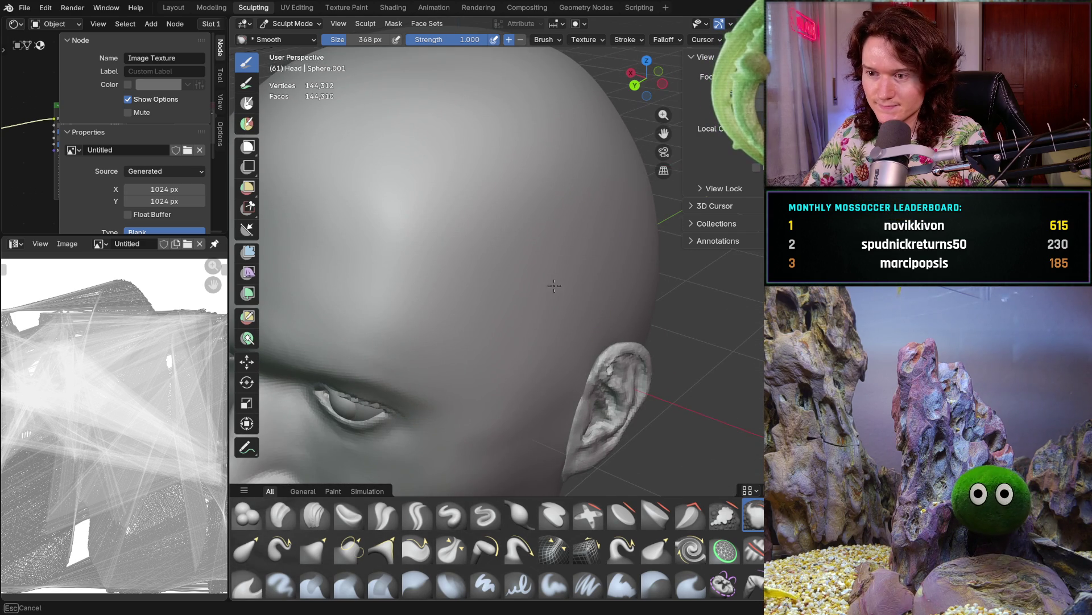
scroll(643, 189, down, 10)
middle_drag(643, 188, 632, 242)
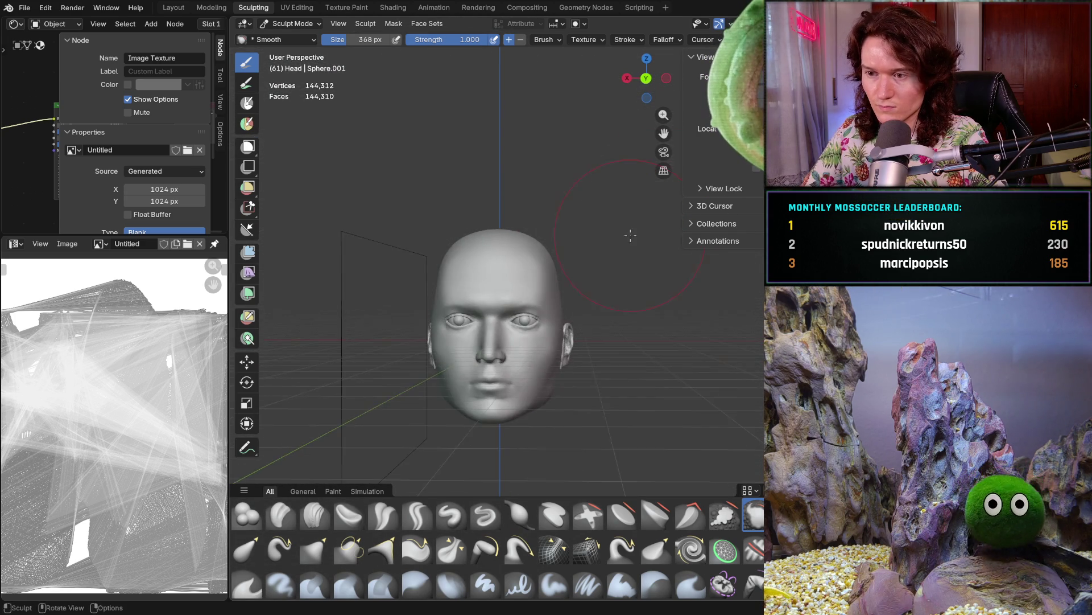
scroll(633, 241, up, 5)
mouse_move(524, 268)
middle_down()
mouse_move(525, 298)
mouse_move(534, 260)
mouse_move(540, 275)
mouse_move(547, 246)
mouse_move(565, 243)
middle_up()
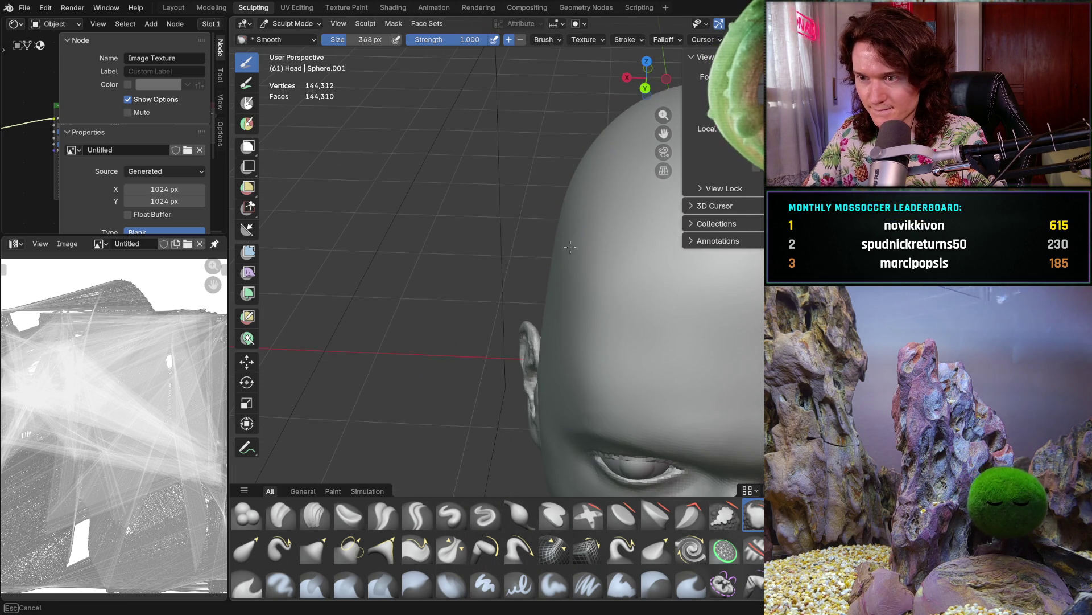
Reduce the Smooth brush to 184 px and zoom in on the lips and cheek from the front
key(KP_1)
mouse_move(565, 228)
middle_down()
mouse_move(597, 223)
mouse_move(622, 240)
mouse_move(602, 241)
middle_up()
scroll(617, 222, up, 6)
scroll(622, 239, down, 3)
scroll(615, 261, up, 3)
mouse_move(598, 299)
middle_down()
mouse_move(561, 299)
mouse_move(649, 304)
middle_up()
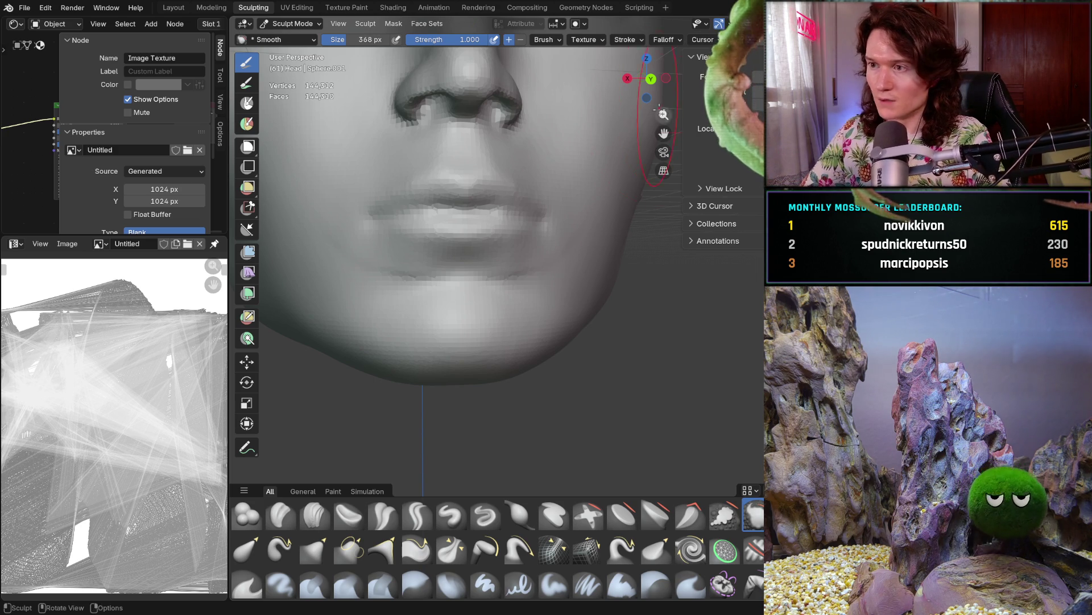
key(f)
click(532, 262)
ctrl+middle_drag(580, 252, 630, 245)
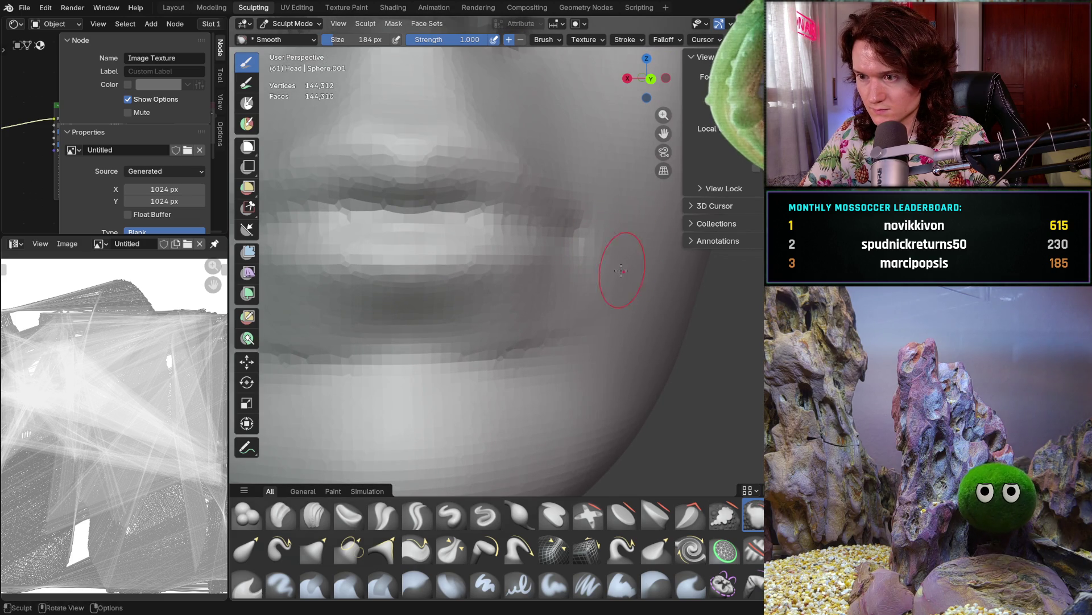
ctrl+middle_drag(563, 325, 610, 340)
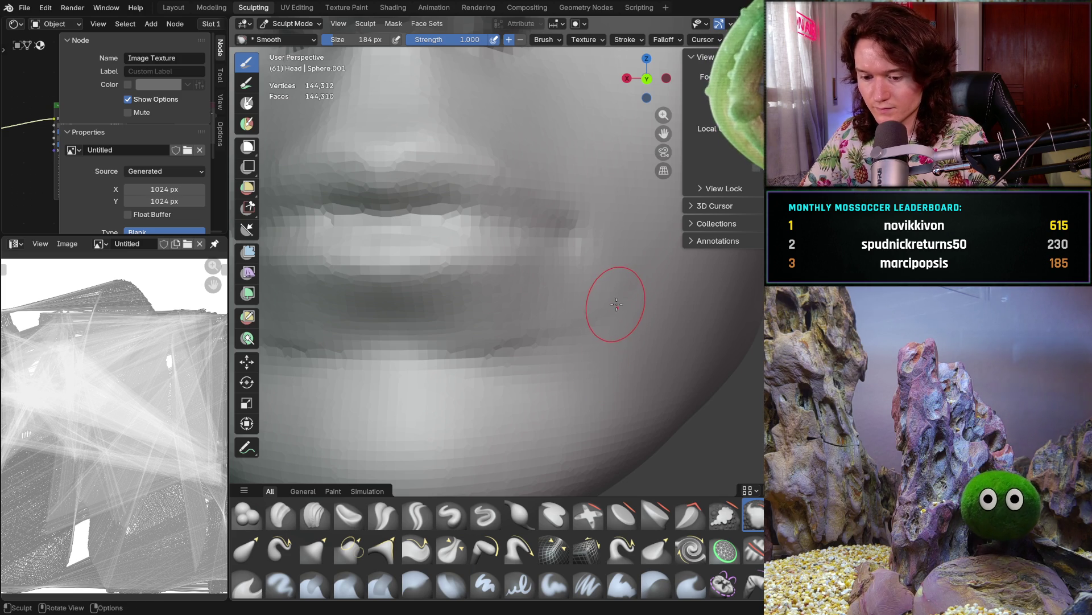
Lower Smooth strength to 0.455 and smooth the cheeks around the mouth
key(shift+f)
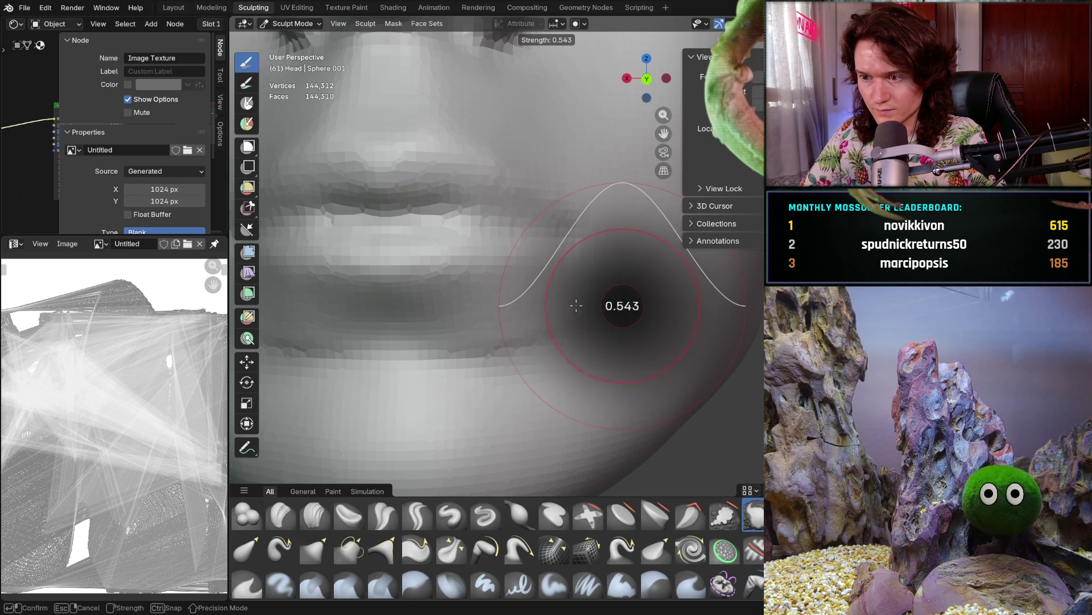
key(Escape)
mouse_move(564, 295)
middle_down()
mouse_move(601, 298)
mouse_move(604, 268)
middle_up()
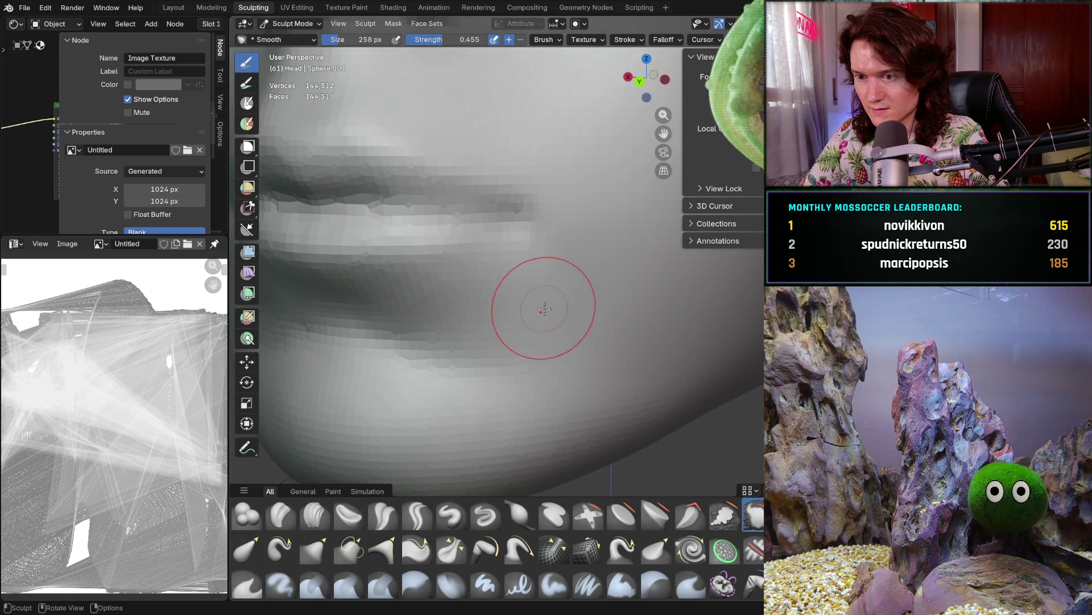
mouse_move(476, 305)
middle_down()
mouse_move(602, 268)
mouse_move(561, 316)
middle_up()
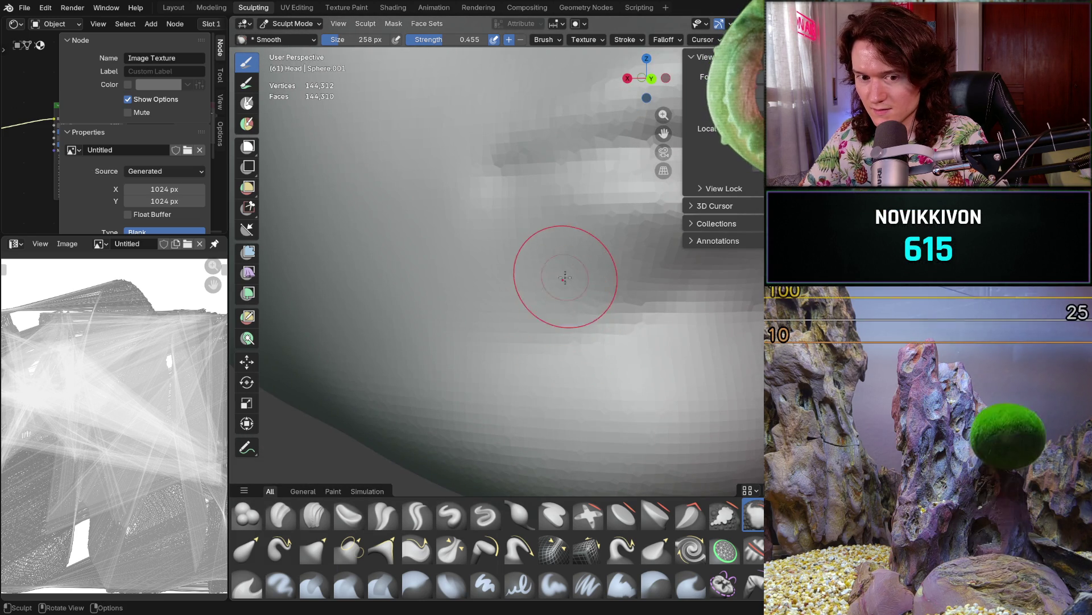
scroll(563, 278, down, 3)
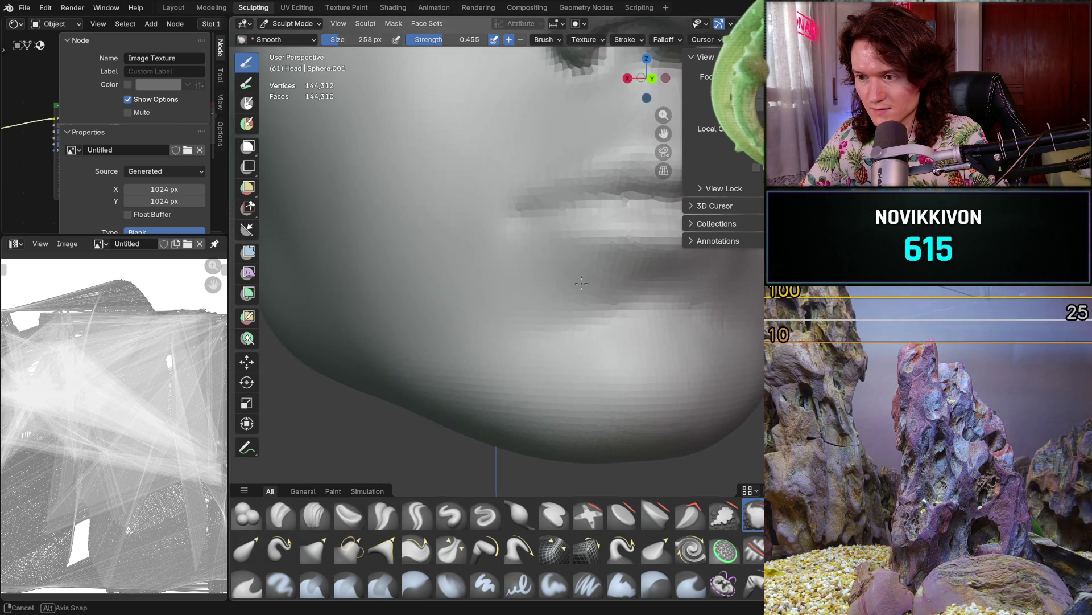
shift+middle_drag(556, 288, 556, 292)
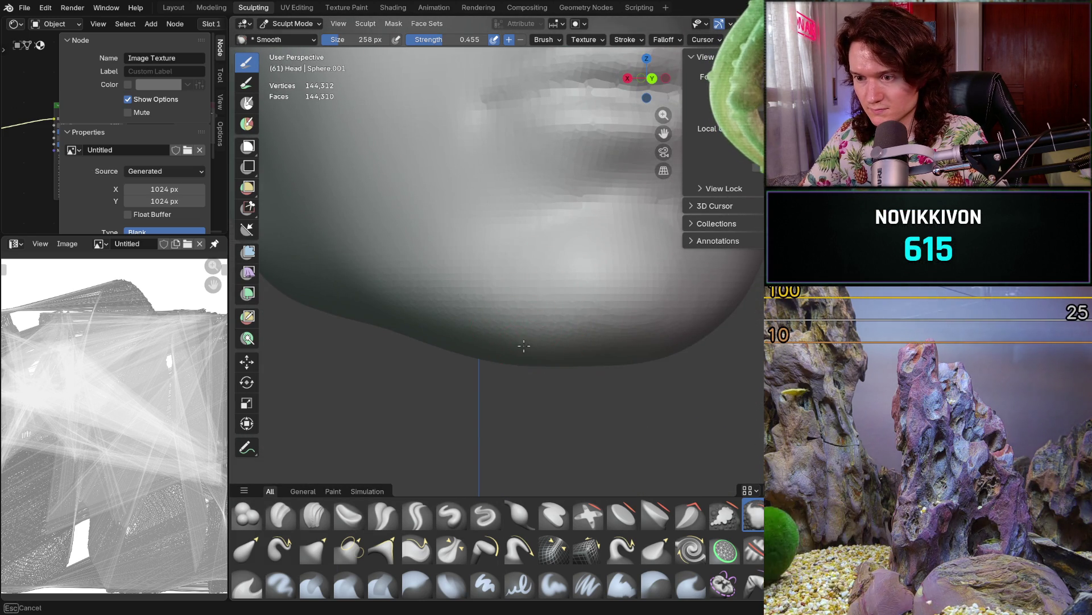
scroll(506, 299, down, 2)
Smooth the chin and jawline, tilting the head to reach under the chin
middle_drag(506, 298, 549, 346)
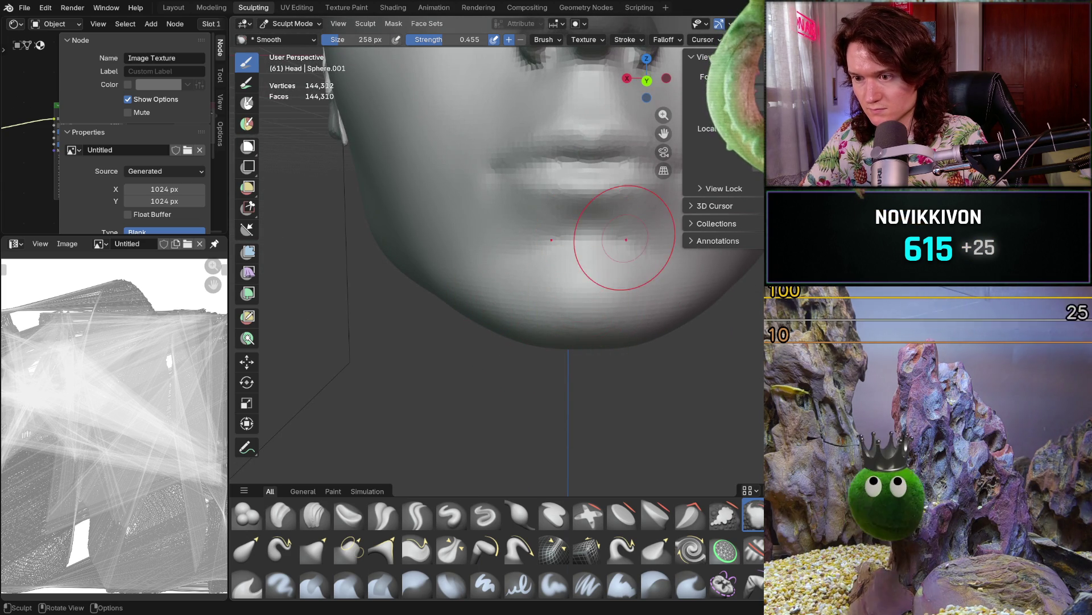
mouse_move(555, 342)
middle_down()
mouse_move(544, 359)
mouse_move(556, 332)
middle_up()
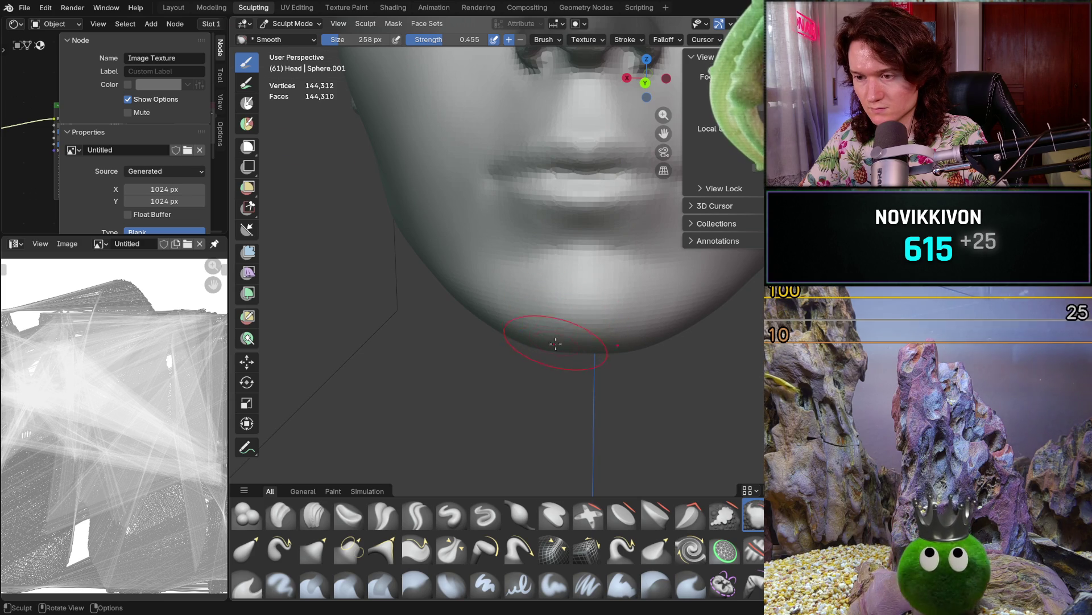
middle_drag(546, 347, 549, 329)
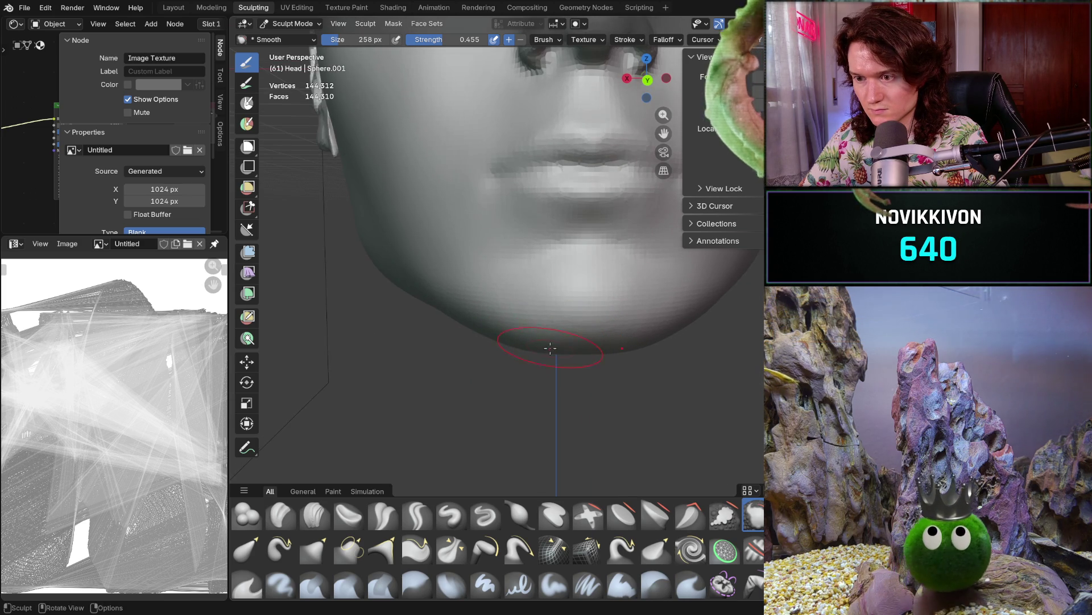
scroll(657, 176, down, 5)
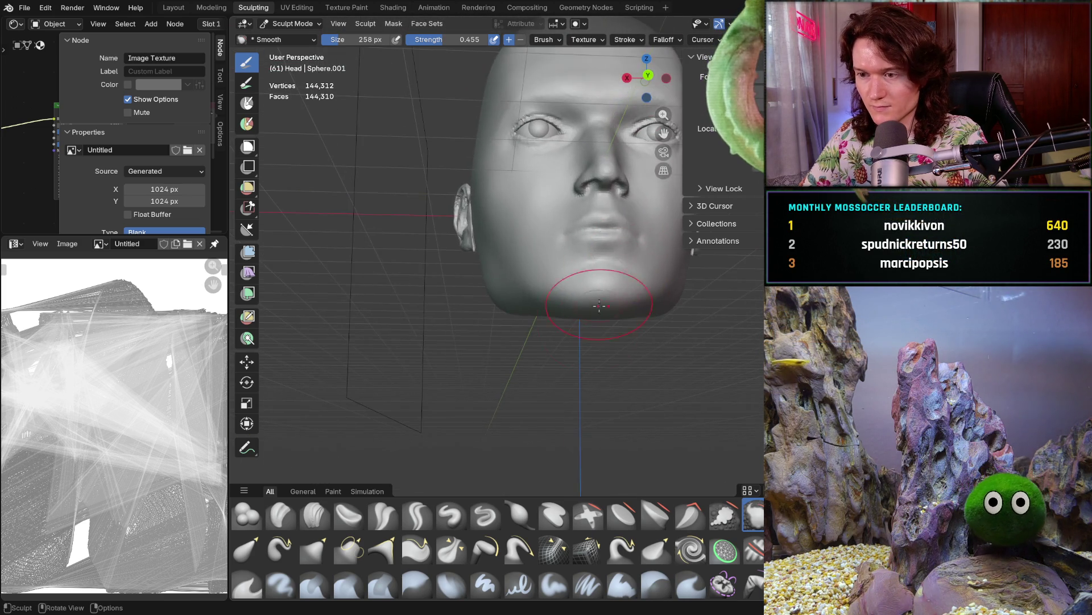
scroll(610, 213, up, 3)
scroll(567, 261, up, 2)
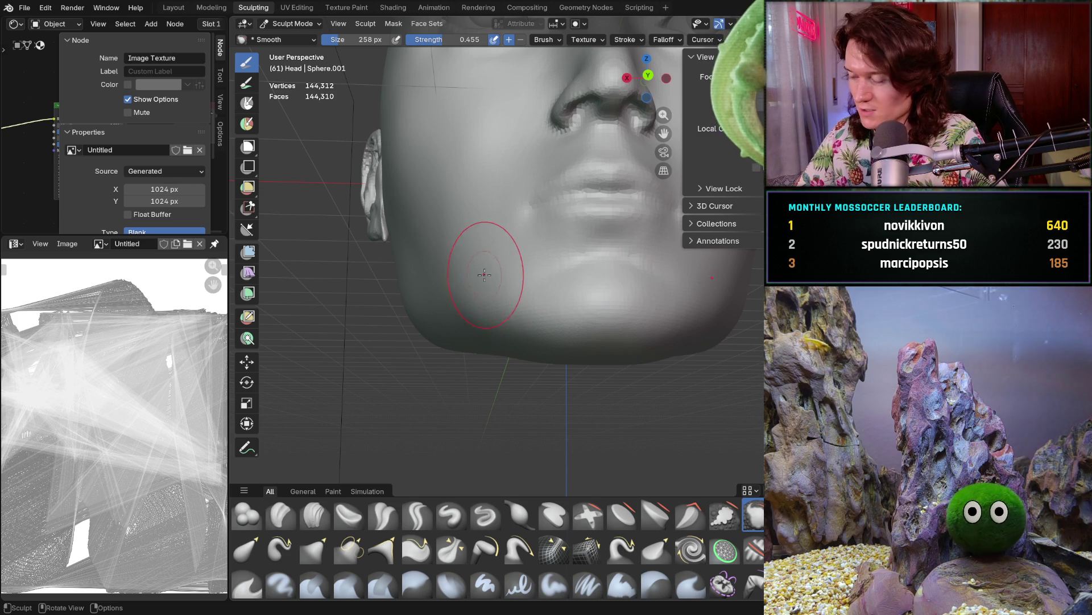
middle_drag(466, 313, 558, 341)
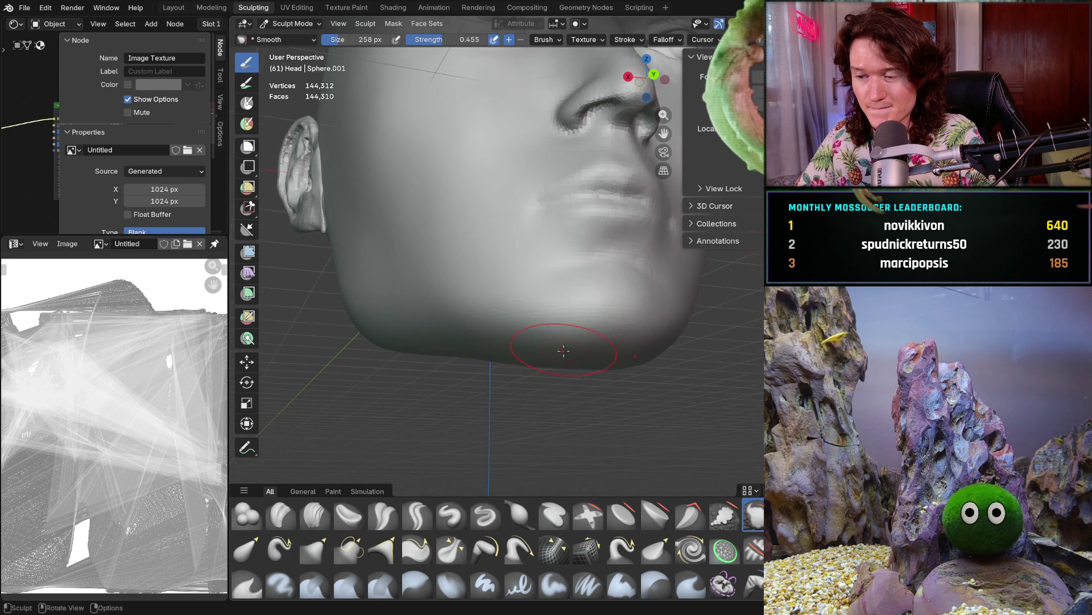
middle_drag(553, 356, 550, 363)
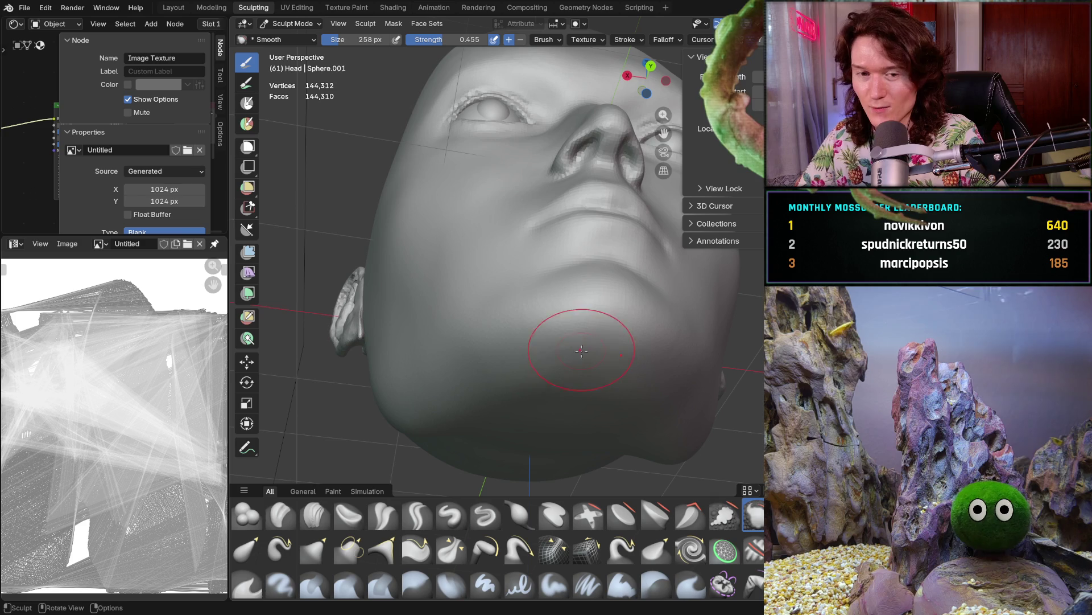
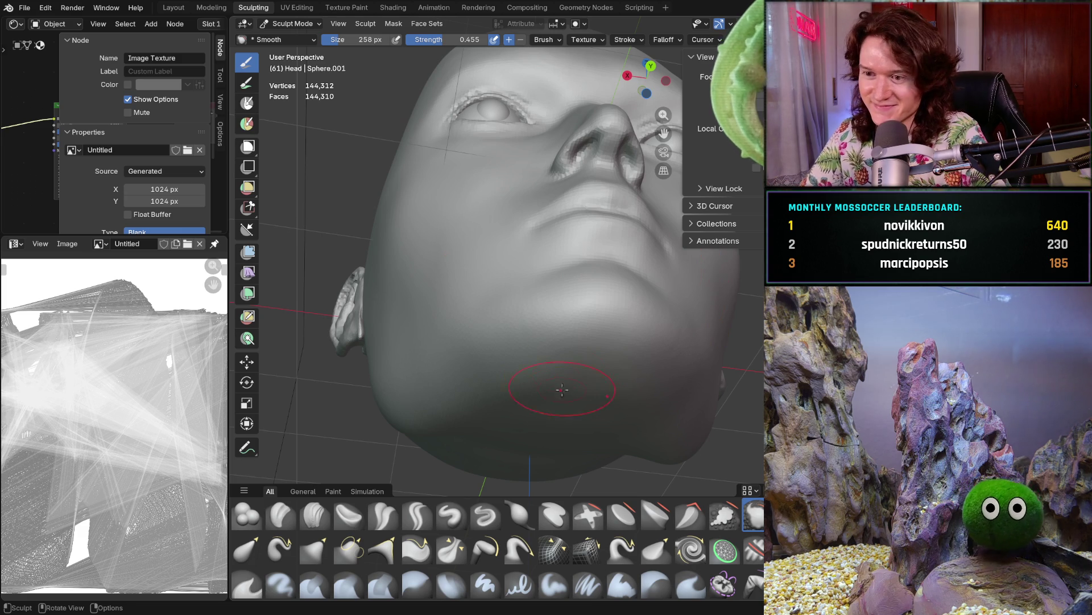
scroll(541, 350, up, 2)
scroll(538, 337, up, 2)
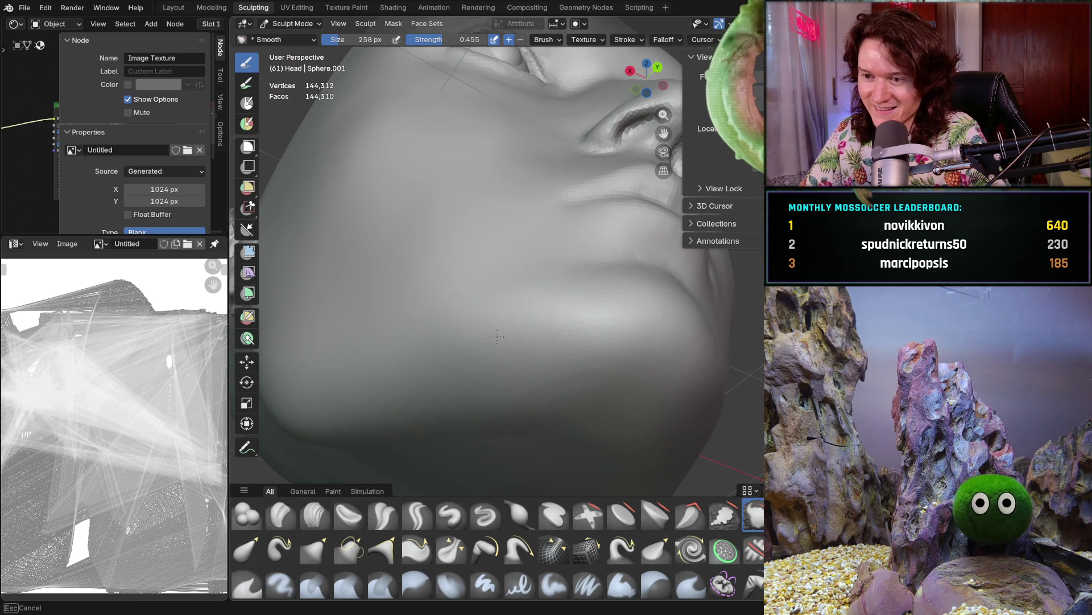
Orbit in close on the jaw surface near the ear and switch to the Clay Strips brush
mouse_move(609, 366)
middle_down()
mouse_move(573, 342)
mouse_move(557, 365)
mouse_move(523, 367)
middle_up()
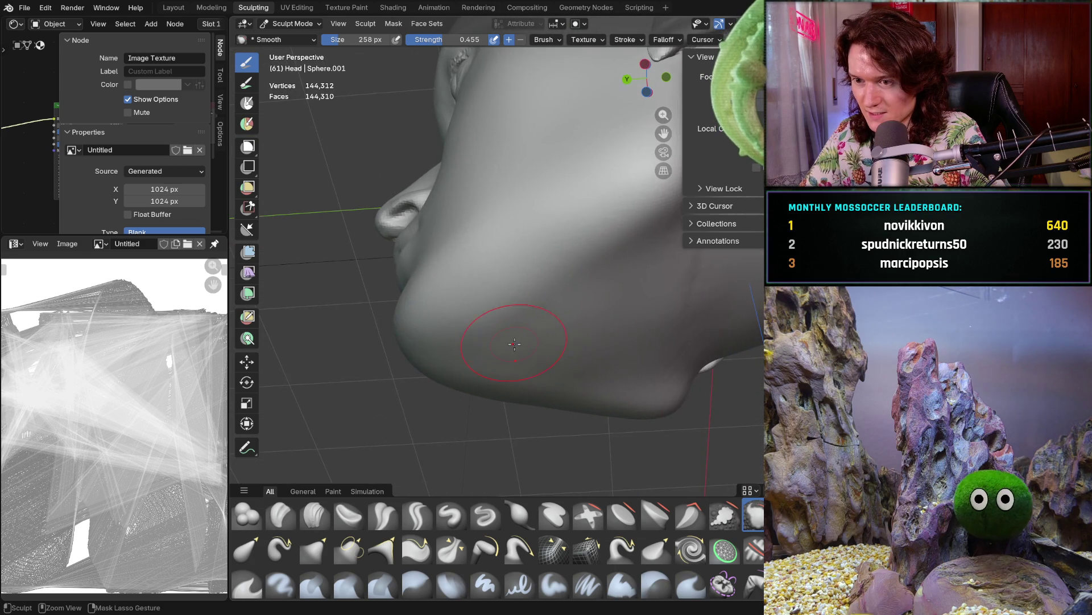
middle_drag(523, 367, 524, 311)
click(314, 515)
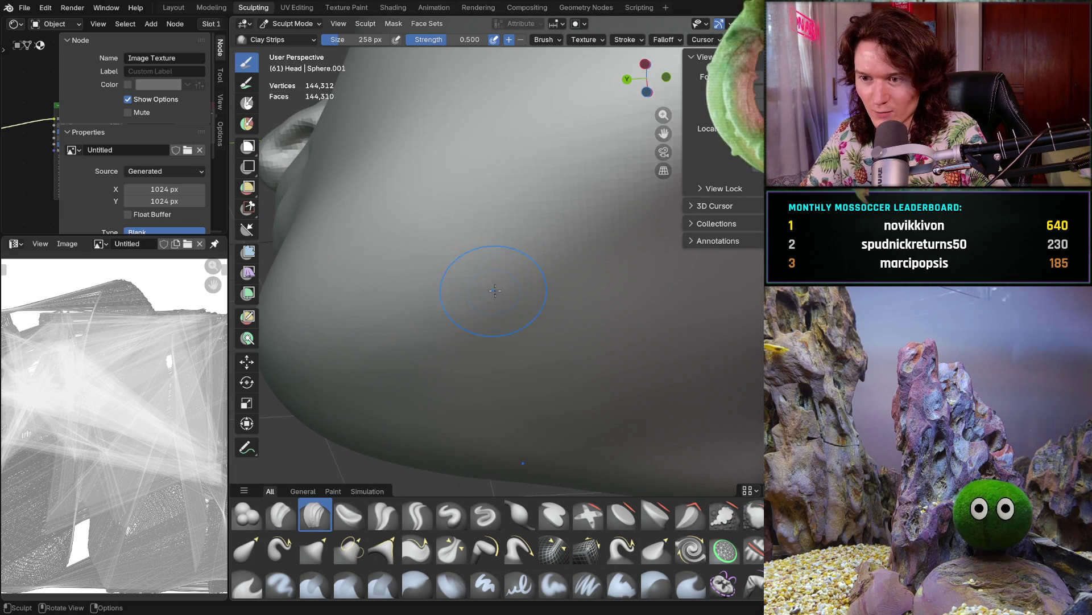
Shrink the Clay Strips brush to 220 px and lay strips across the cheek and along the jaw
key(f)
click(517, 322)
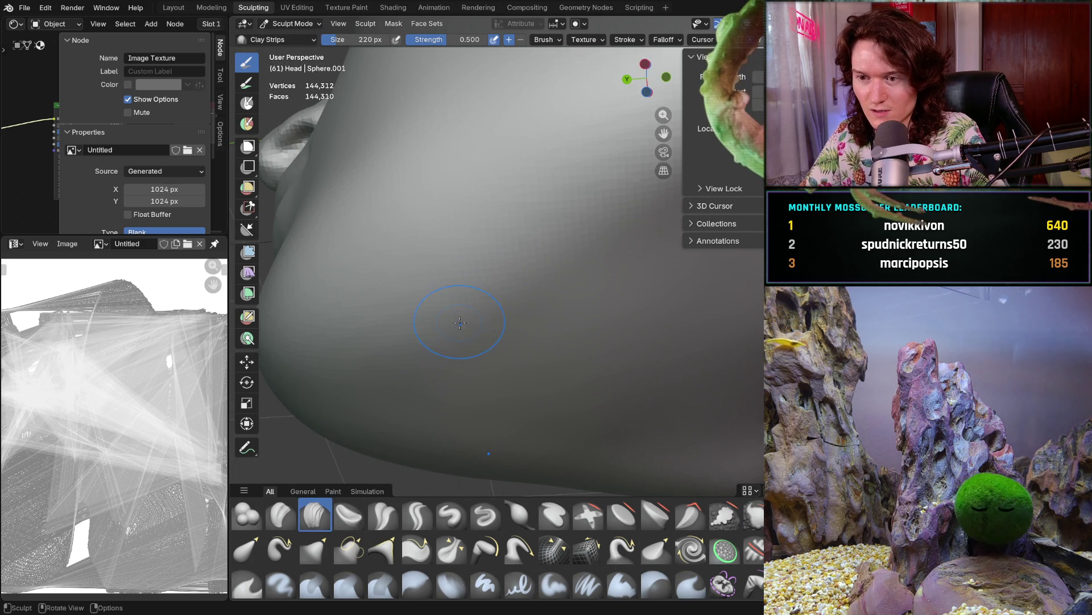
drag(354, 341, 451, 320)
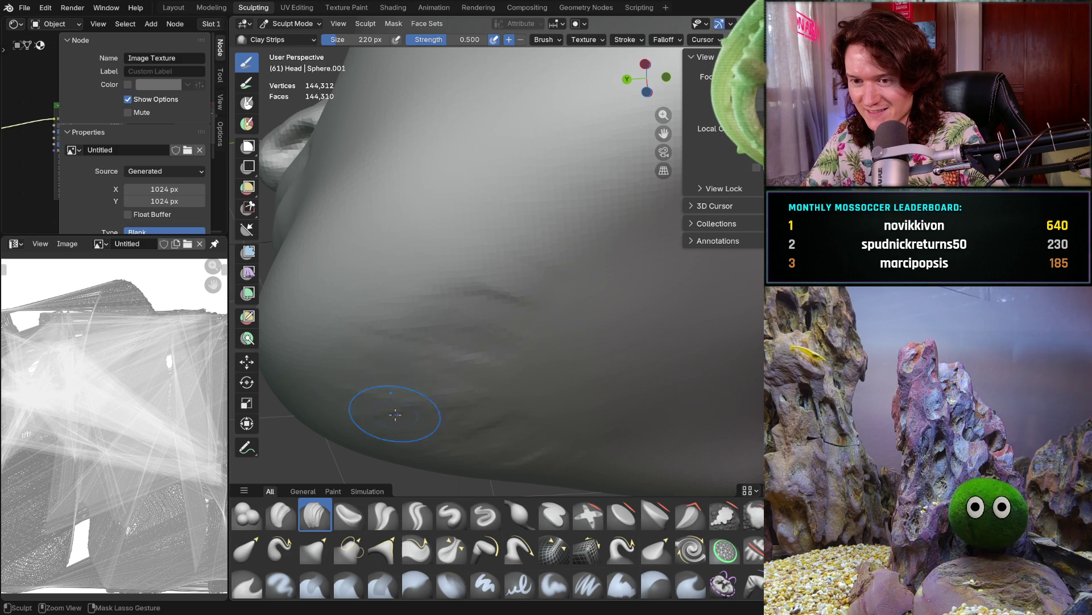
drag(419, 295, 491, 293)
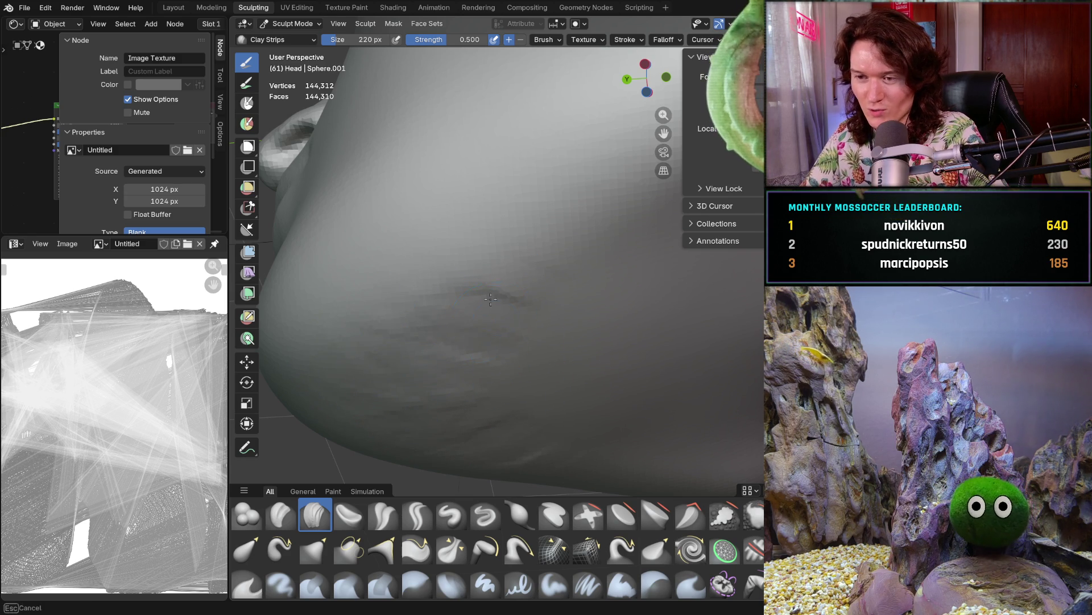
scroll(544, 316, down, 5)
Orbit around the jaw, chin and side profile to review the strokes, then hold Shift for smoothing
mouse_move(555, 237)
middle_down()
mouse_move(567, 372)
mouse_move(588, 325)
middle_up()
scroll(588, 325, up, 5)
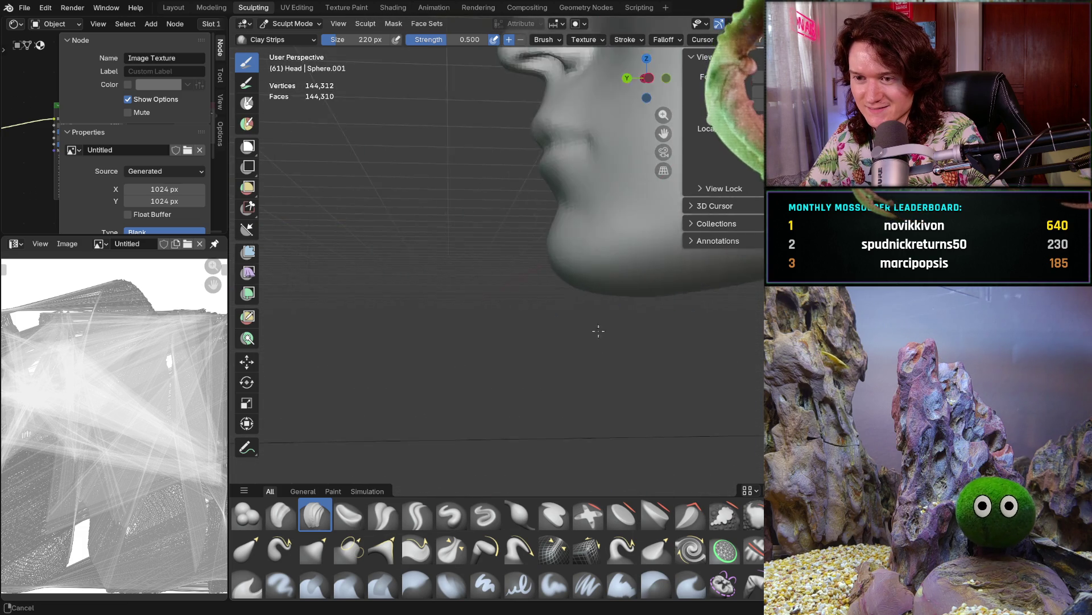
mouse_move(574, 257)
middle_down()
mouse_move(613, 303)
mouse_move(583, 300)
middle_up()
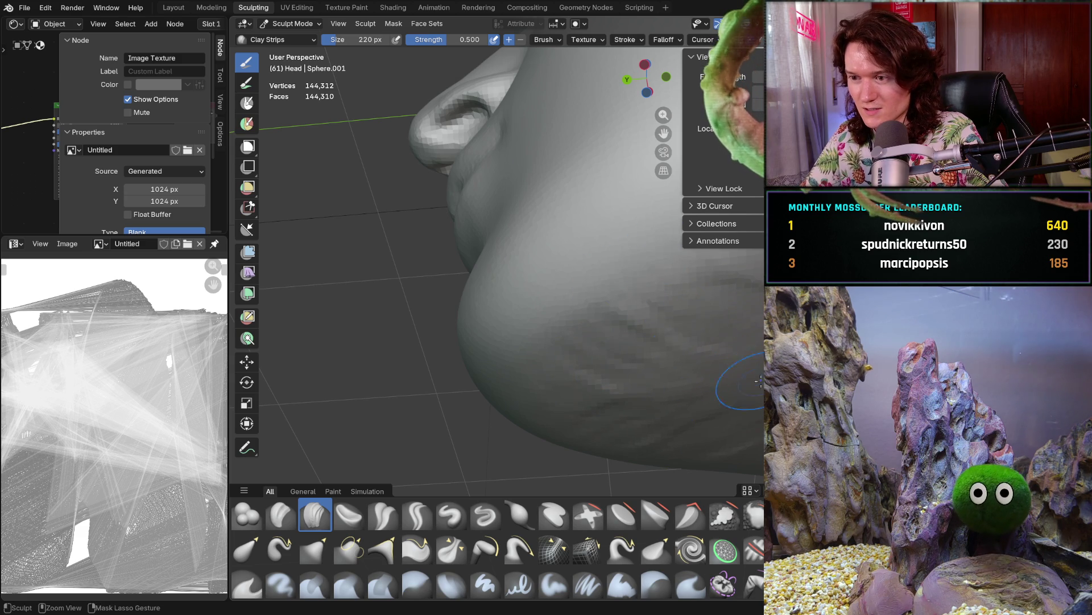
middle_drag(628, 383, 655, 319)
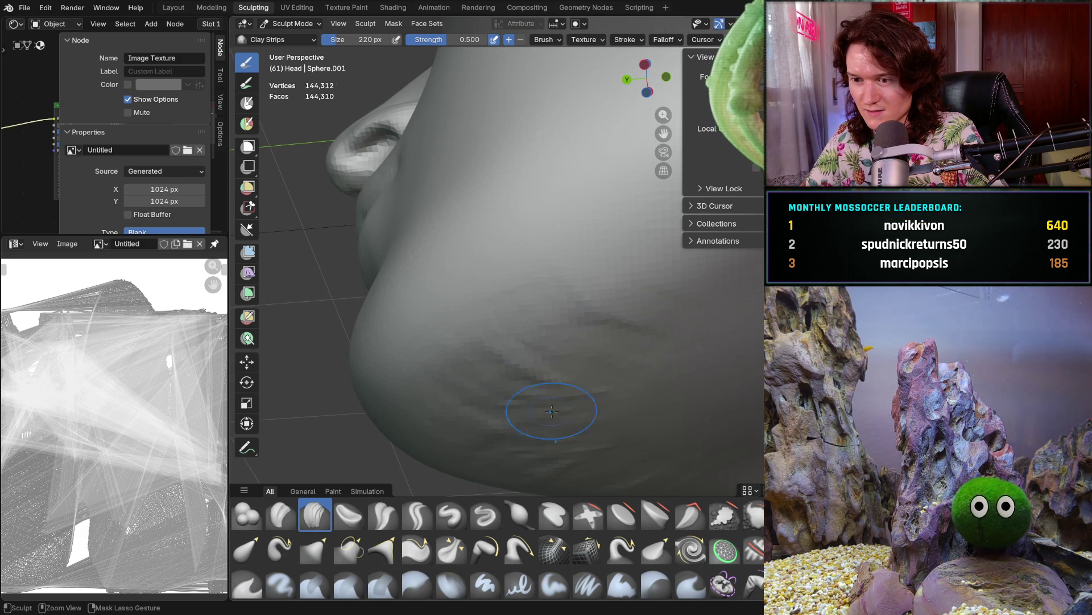
mouse_move(698, 278)
middle_down()
mouse_move(601, 379)
mouse_move(537, 324)
middle_up()
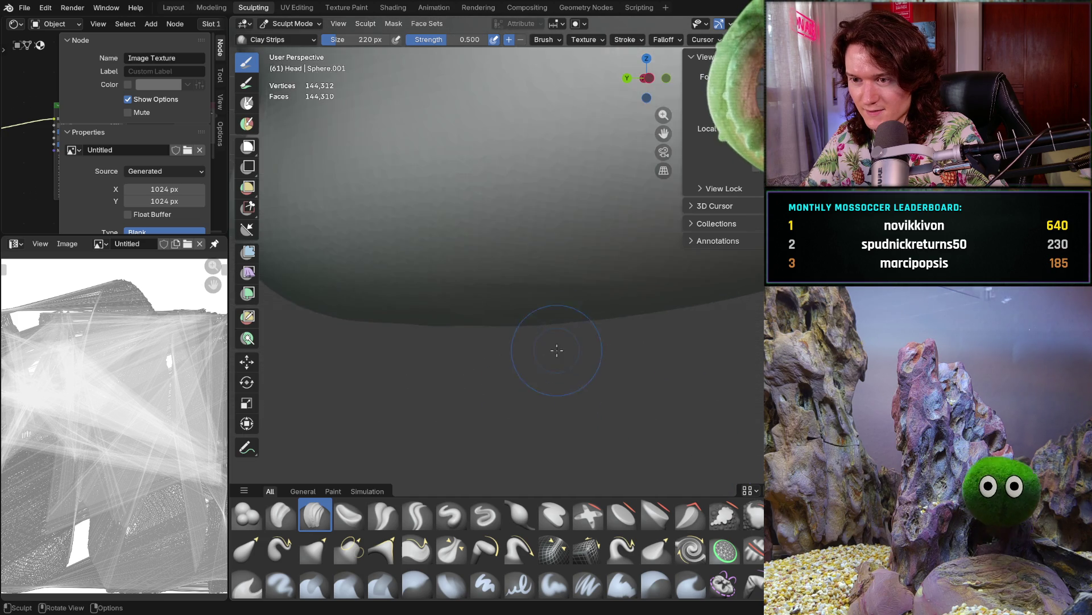
scroll(536, 323, up, 2)
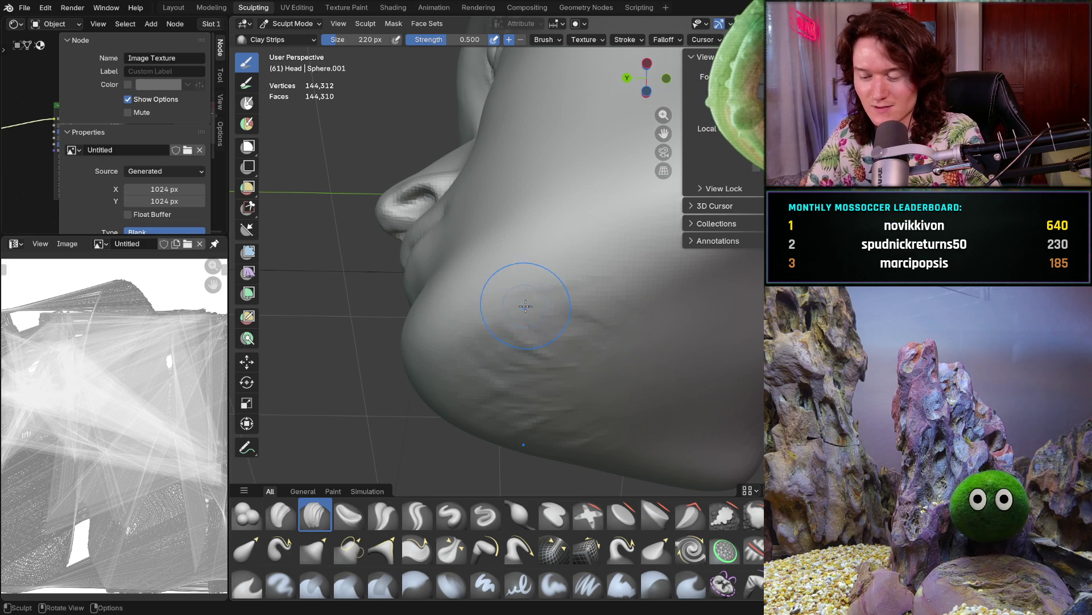
key(shift)
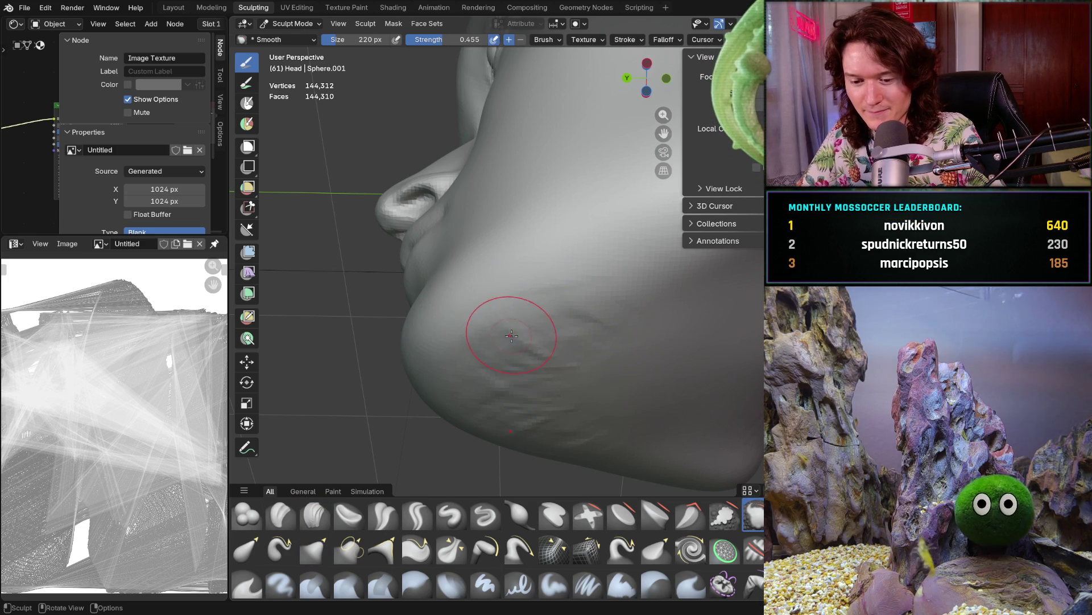
Smooth the bumpy clay strokes across the cheek in several passes
shift+drag(511, 335, 476, 312)
mouse_move(439, 345)
shift+mouse_down()
mouse_move(503, 333)
mouse_move(608, 392)
shift+mouse_up()
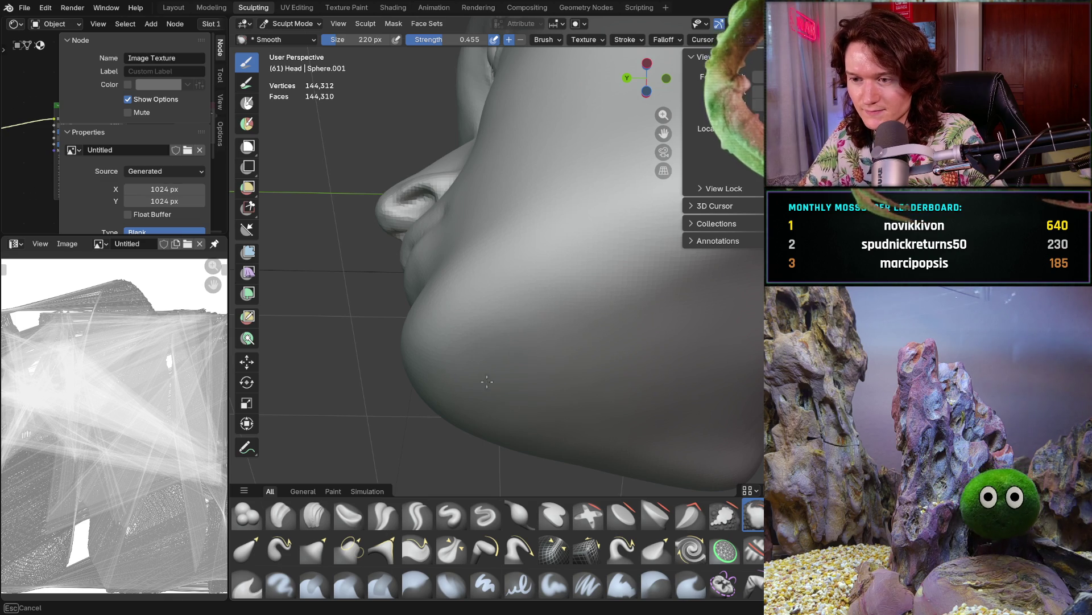
shift+drag(542, 430, 593, 318)
shift+drag(662, 291, 560, 268)
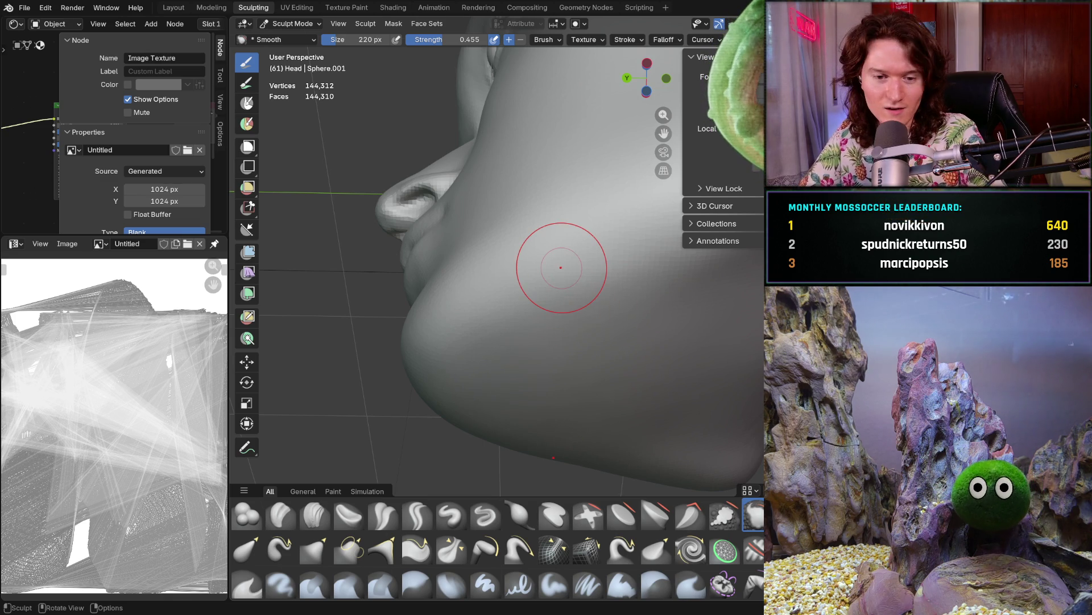
mouse_move(560, 267)
middle_down()
mouse_move(586, 268)
mouse_move(478, 358)
middle_up()
Switch back to Clay Strips at 166 px and add strips across the side of the head near the ear
click(315, 515)
shift+middle_drag(476, 301, 521, 289)
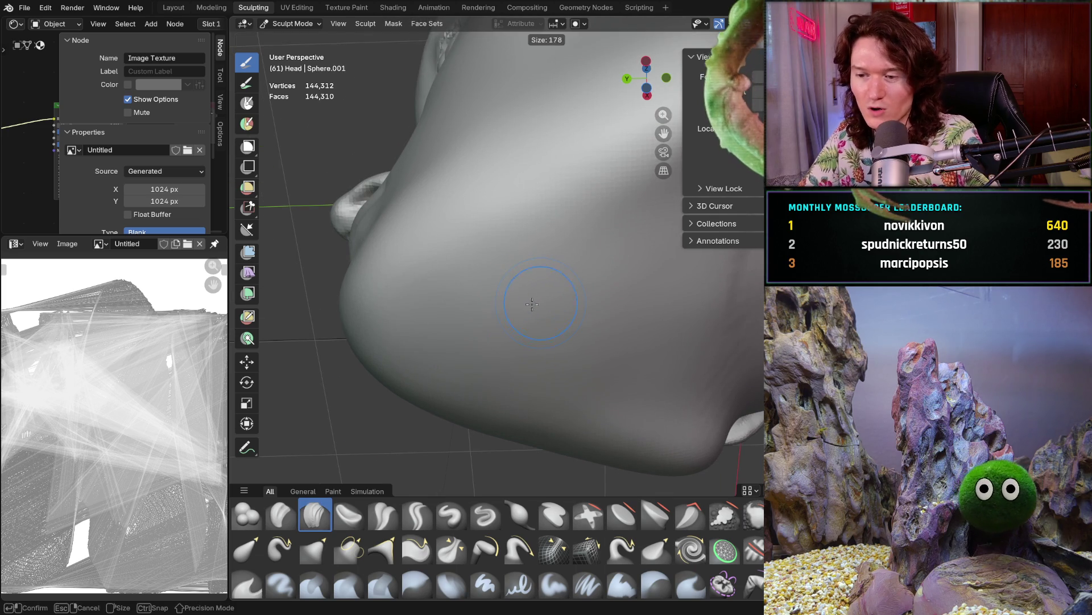
key(f)
drag(522, 275, 468, 322)
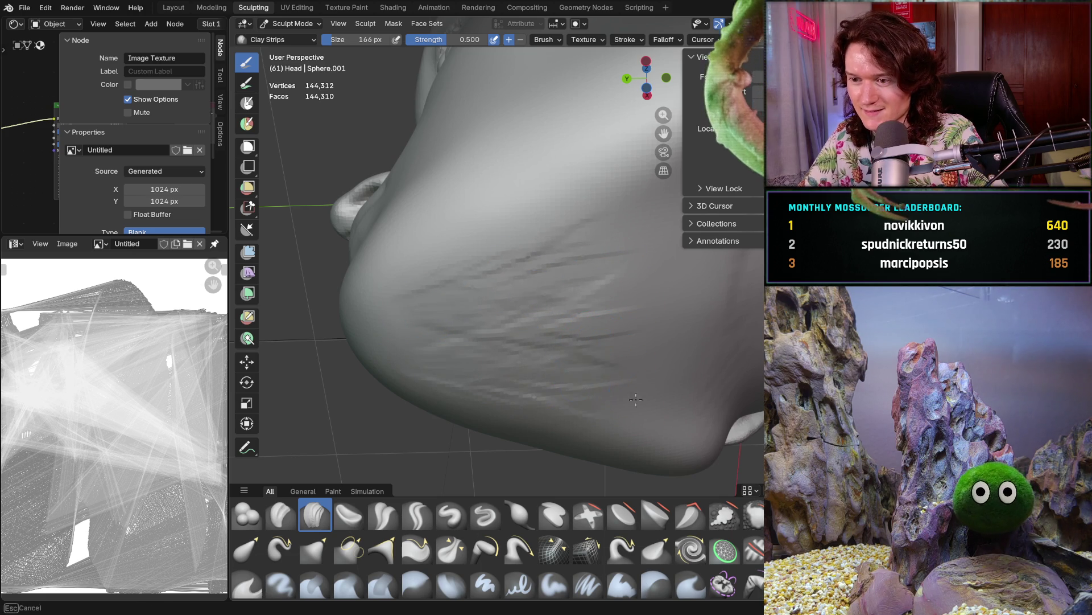
middle_drag(619, 370, 465, 268)
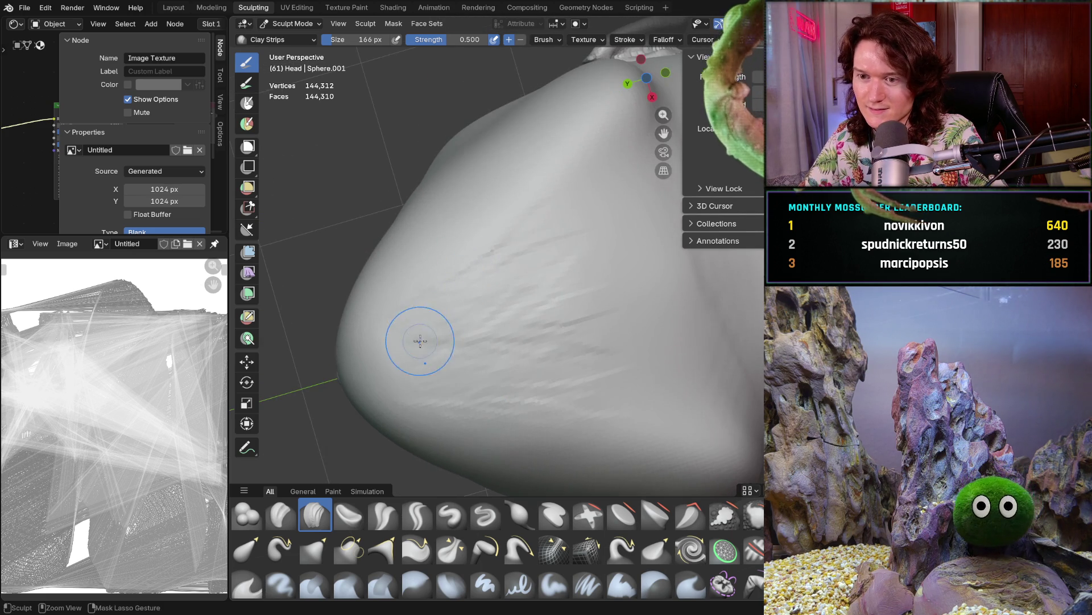
Lay more clay strips on the head and orbit in close to the side with the ear
drag(495, 240, 541, 213)
middle_drag(541, 212, 593, 239)
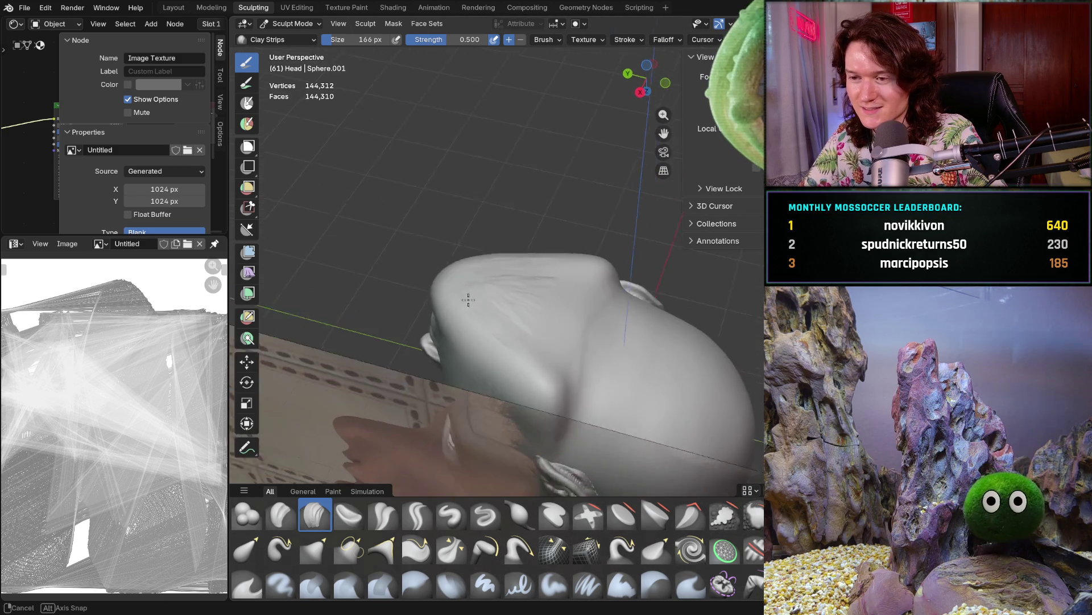
mouse_move(594, 239)
middle_down()
mouse_move(488, 287)
mouse_move(603, 244)
middle_up()
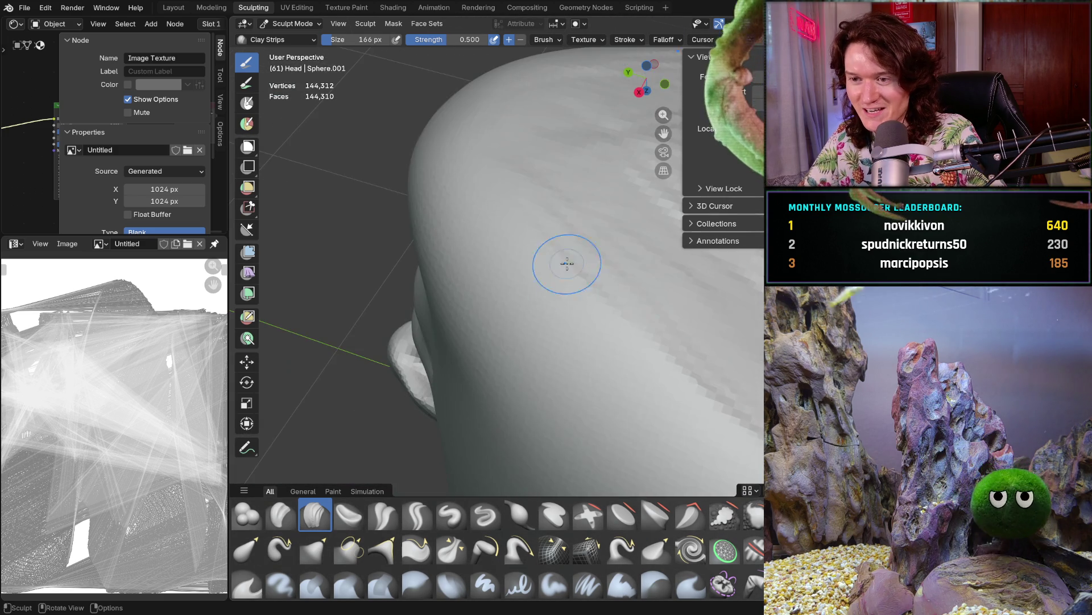
shift+middle_drag(531, 276, 488, 293)
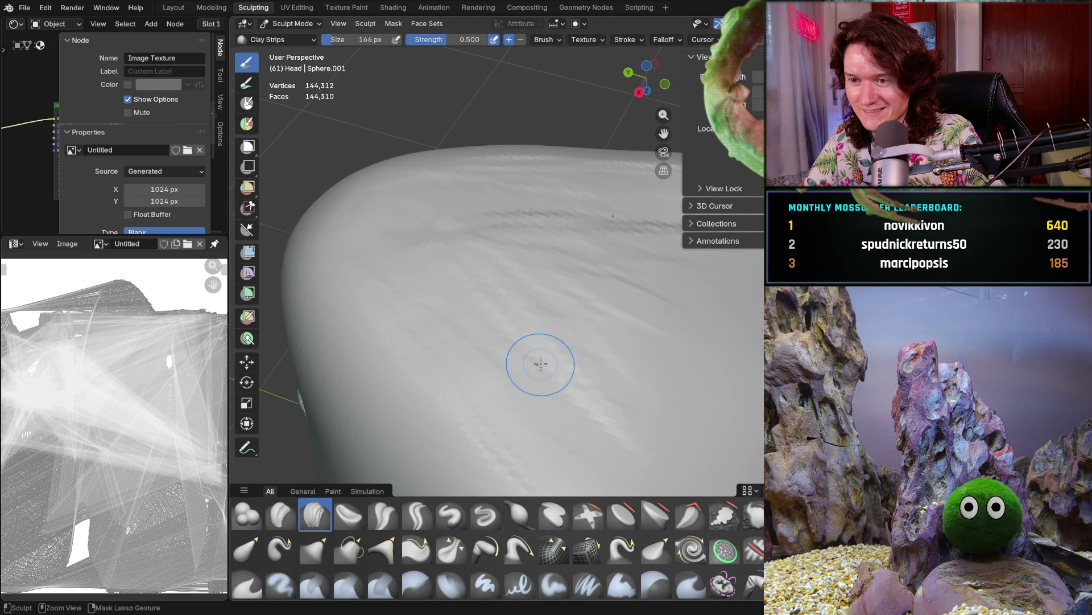
ctrl+middle_drag(502, 238, 502, 237)
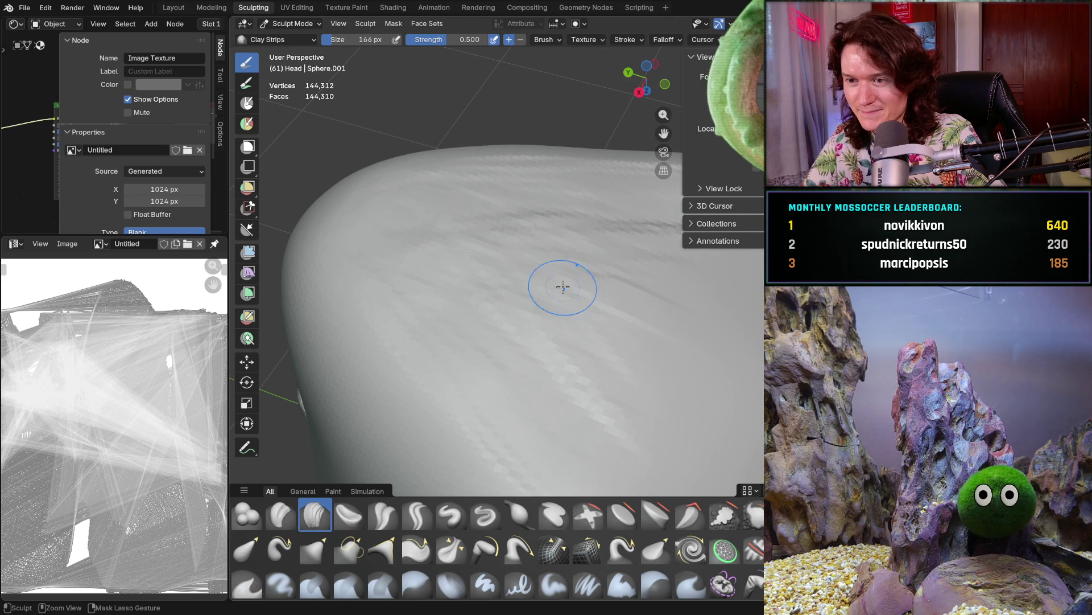
middle_drag(499, 369, 551, 324)
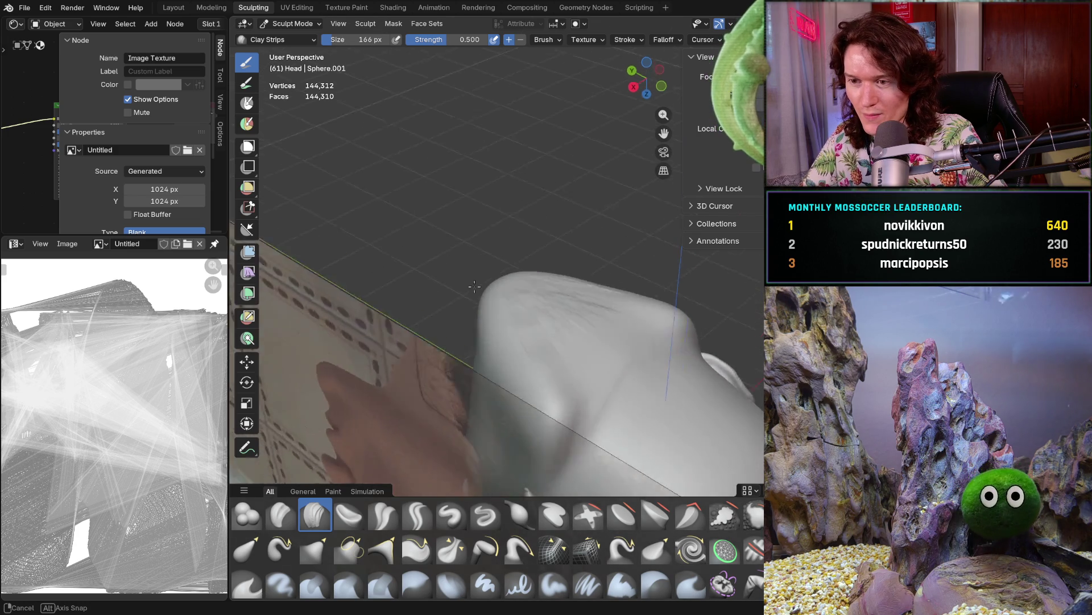
middle_drag(550, 322, 451, 316)
mouse_move(439, 280)
ctrl+middle_down()
mouse_move(582, 291)
mouse_move(479, 273)
mouse_move(452, 430)
ctrl+middle_up()
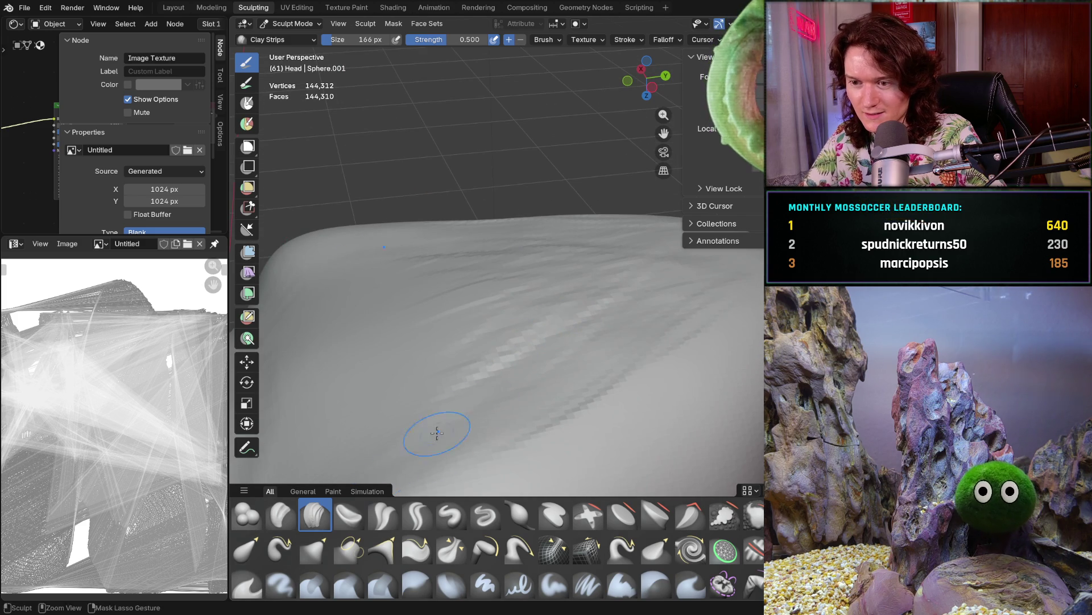
Add further clay-strip streaks over the rounded upper surface, orbiting between strokes
middle_drag(522, 397, 523, 397)
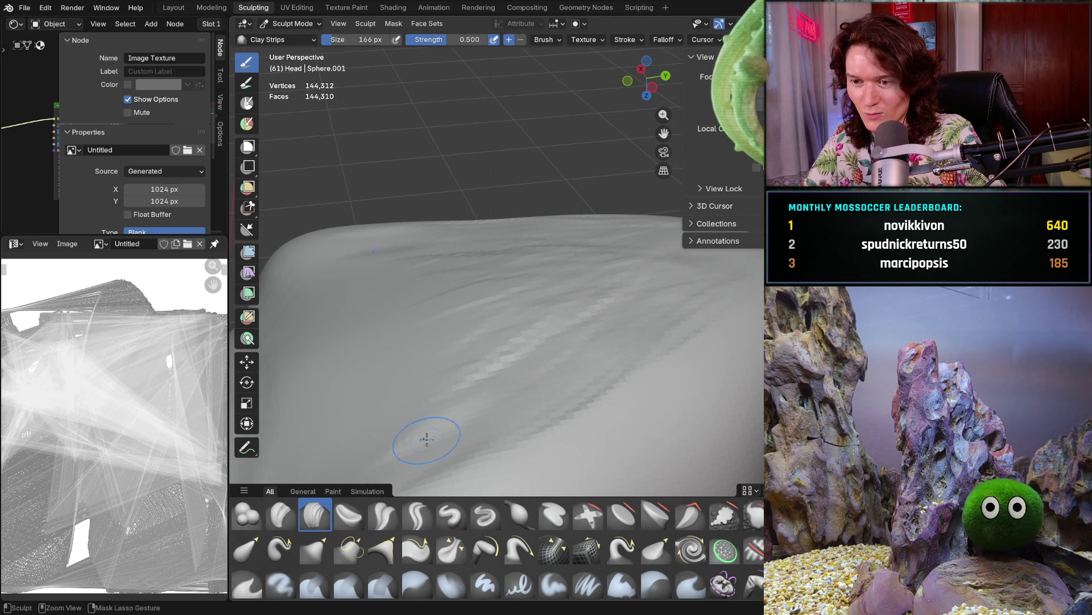
middle_drag(450, 323, 517, 276)
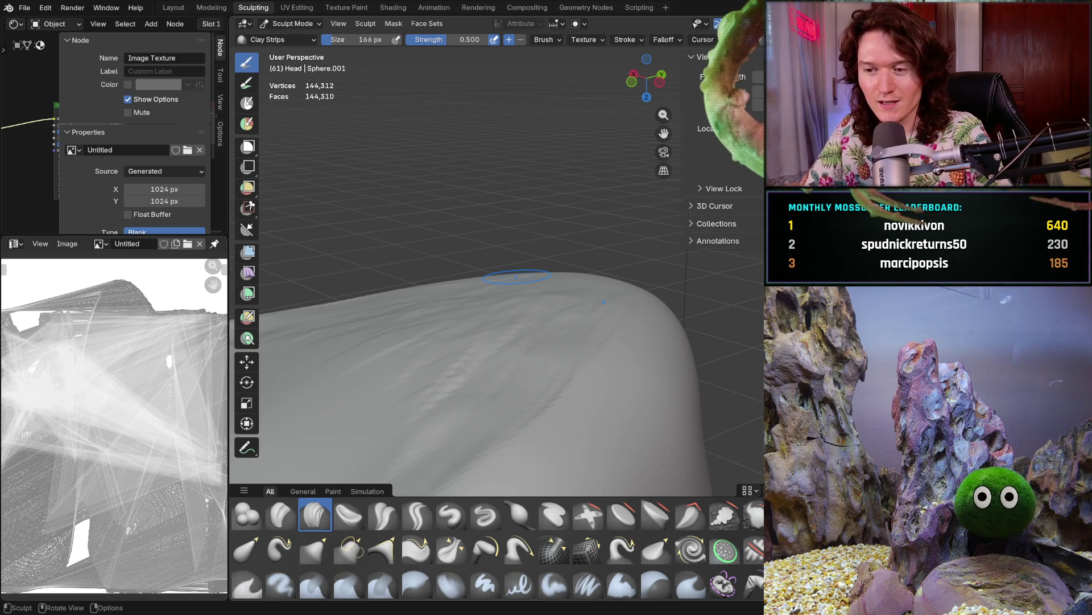
mouse_move(527, 363)
middle_down()
mouse_move(472, 400)
mouse_move(508, 336)
middle_up()
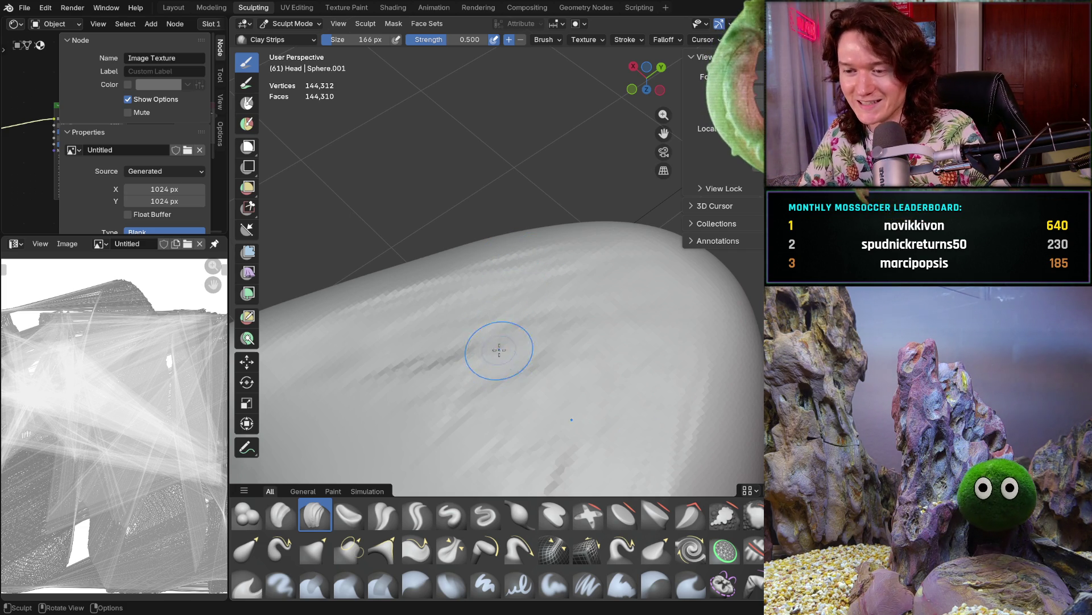
middle_drag(480, 317, 549, 359)
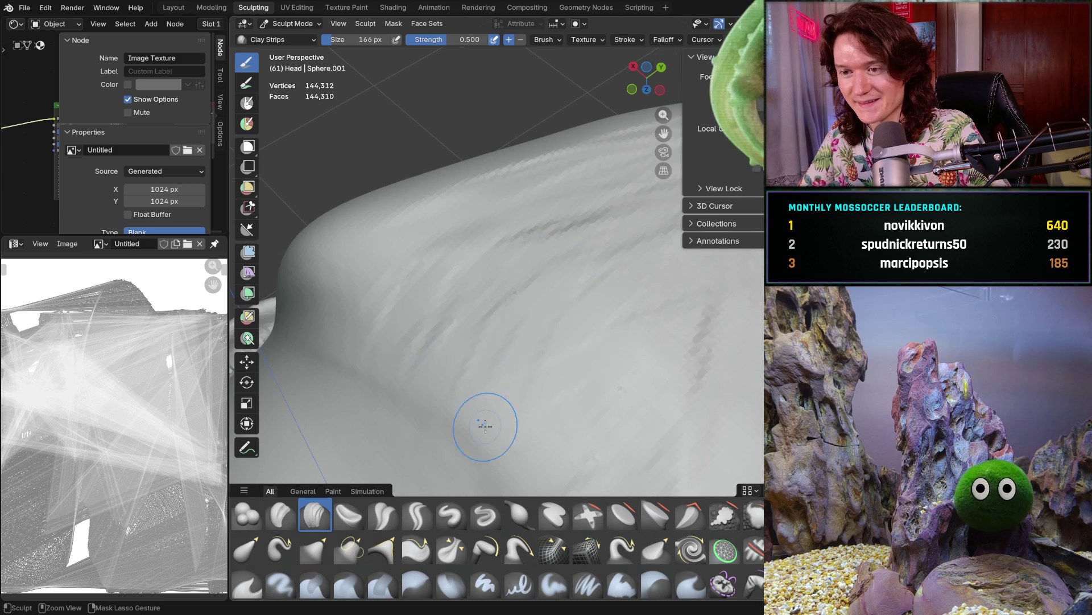
middle_drag(500, 468, 500, 468)
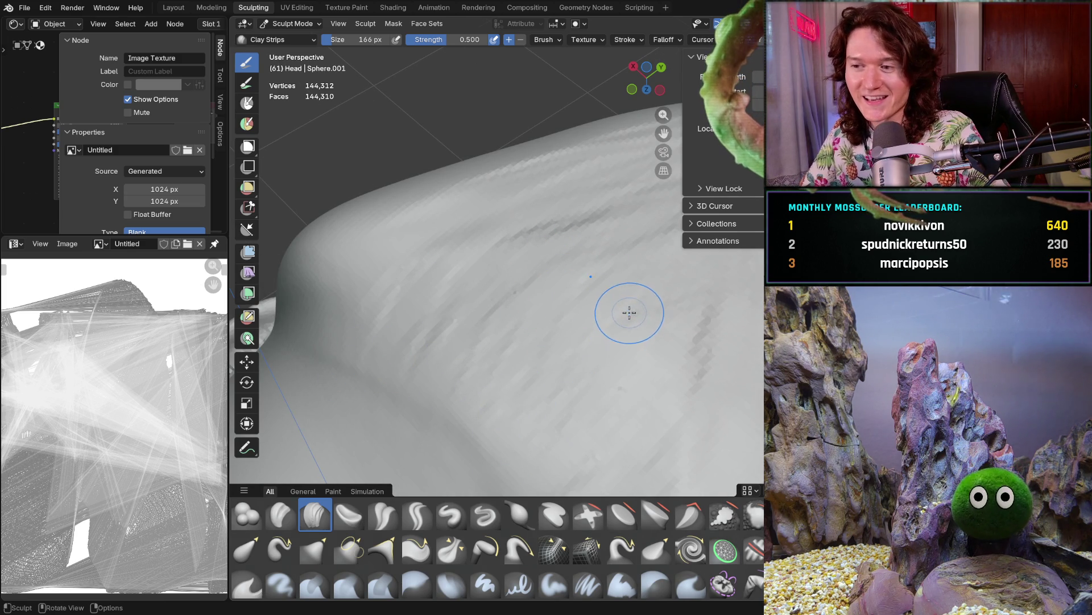
middle_drag(630, 309, 609, 310)
middle_drag(637, 269, 638, 269)
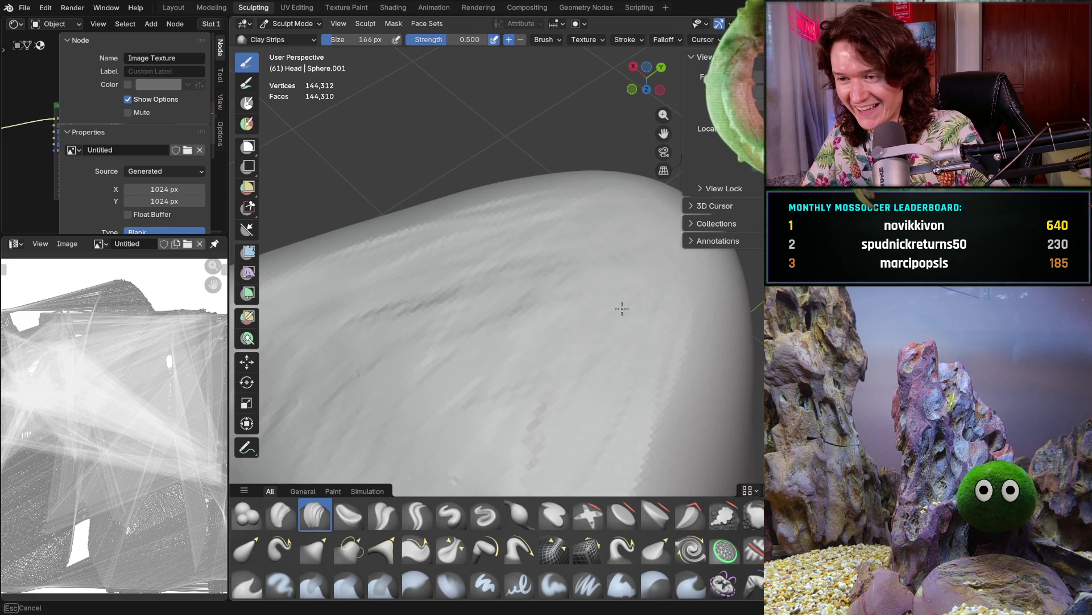
mouse_move(472, 284)
middle_down()
mouse_move(393, 322)
mouse_move(458, 267)
middle_up()
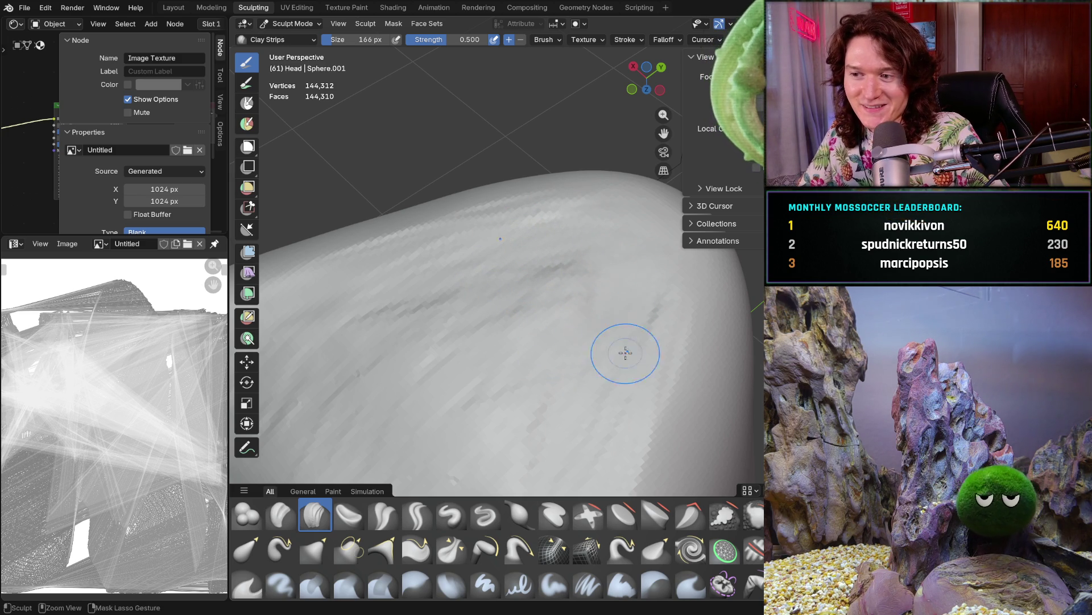
Orbit to a lower view of the head and lay a clay strip across the jaw surface
mouse_move(539, 345)
middle_down()
mouse_move(531, 229)
mouse_move(578, 198)
middle_up()
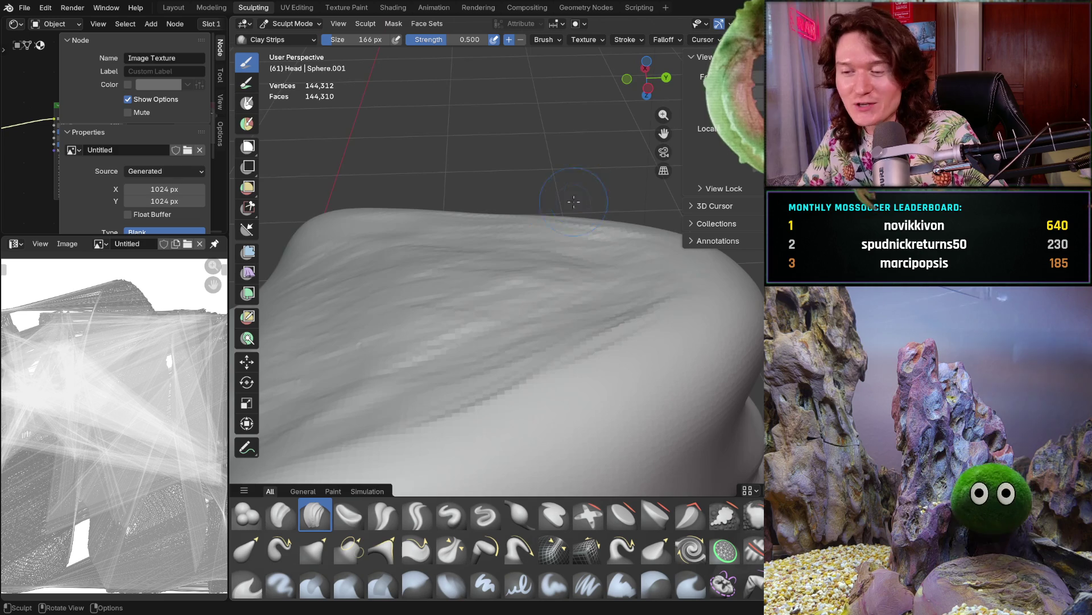
mouse_move(561, 348)
middle_down()
mouse_move(498, 296)
mouse_move(520, 310)
middle_up()
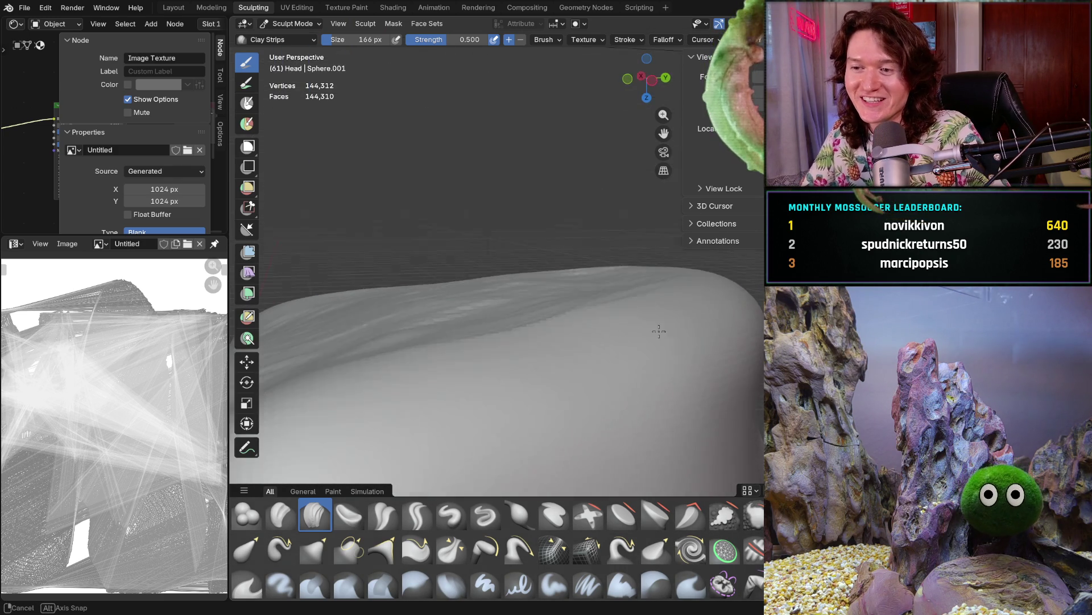
middle_drag(583, 323, 520, 296)
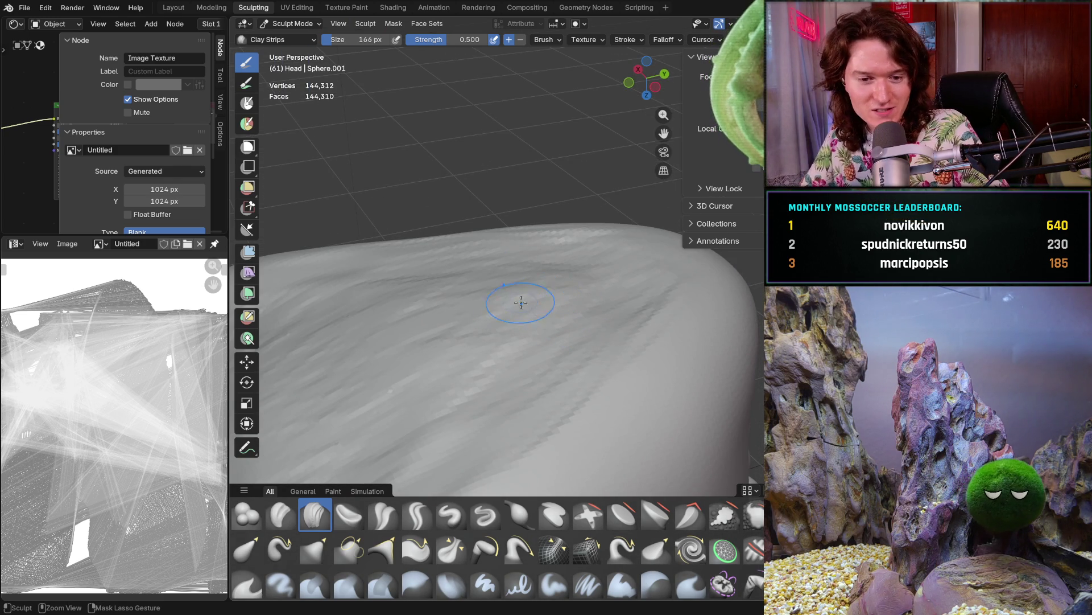
mouse_move(447, 317)
mouse_down()
mouse_move(495, 297)
mouse_move(438, 349)
mouse_move(542, 311)
mouse_move(421, 392)
mouse_move(441, 337)
mouse_move(565, 303)
mouse_move(354, 343)
mouse_move(367, 348)
mouse_up()
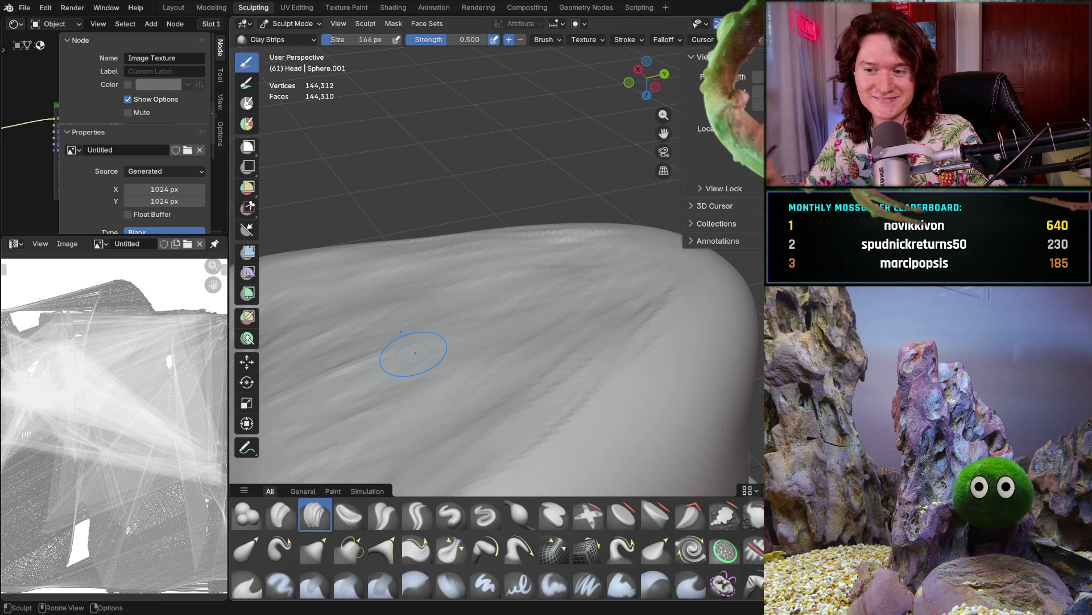
middle_drag(469, 378, 532, 385)
mouse_move(529, 294)
middle_down()
mouse_move(450, 364)
mouse_move(463, 288)
middle_up()
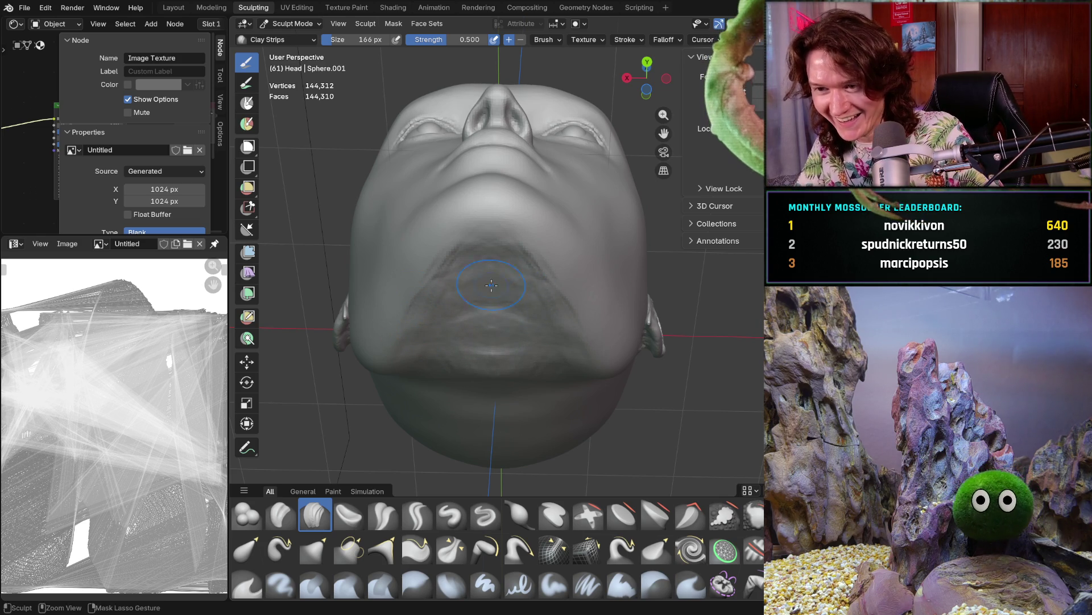
Work clay strips under the chin, orbiting to look up at it from below
ctrl+shift+drag(486, 354, 483, 359)
middle_drag(470, 324, 486, 303)
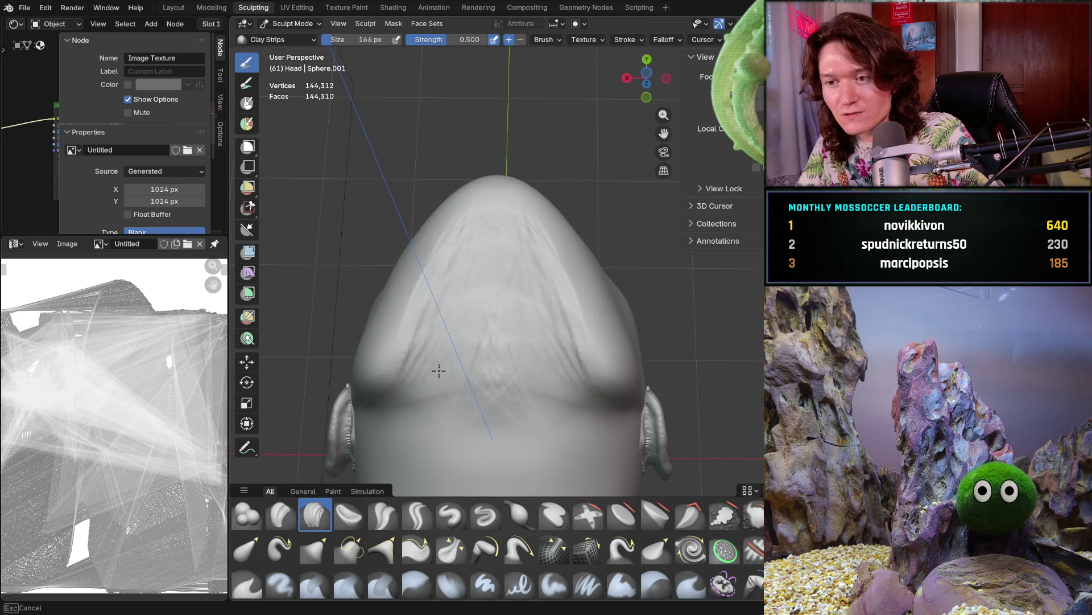
key(Escape)
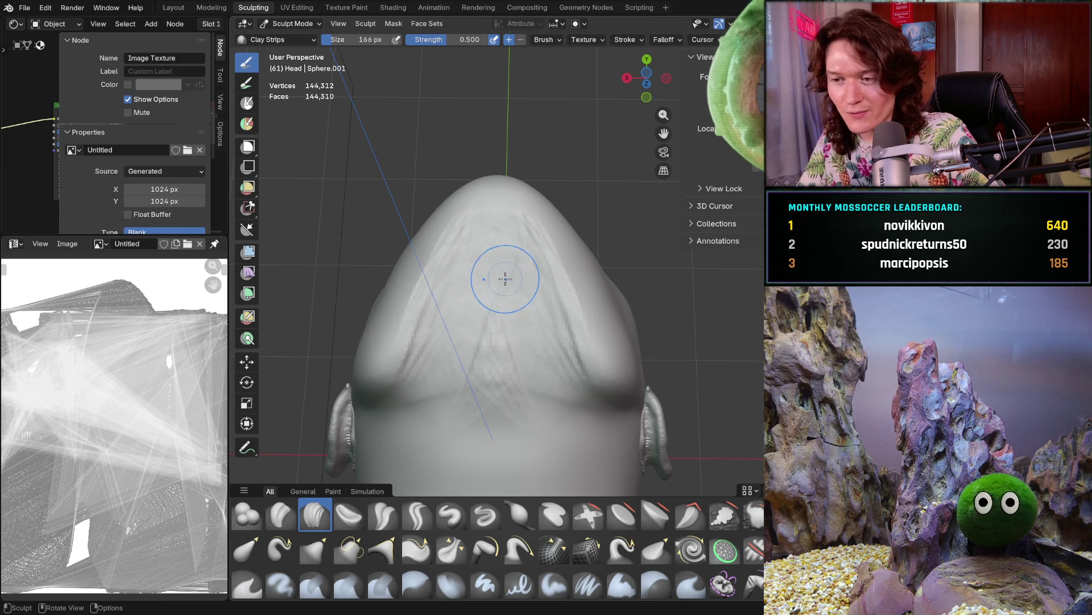
mouse_move(481, 271)
middle_down()
mouse_move(463, 258)
mouse_move(493, 311)
middle_up()
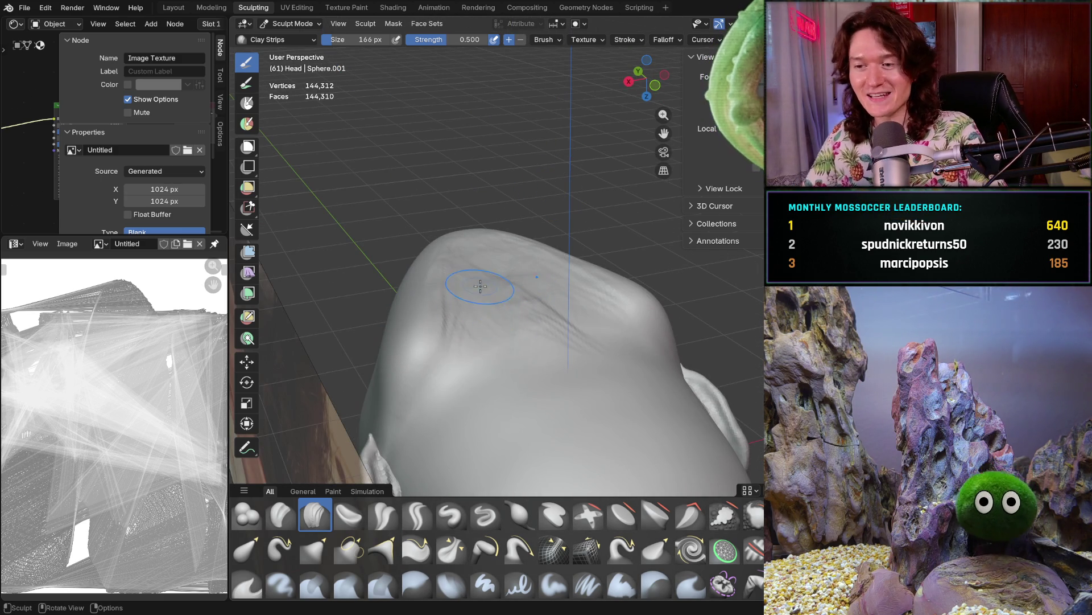
scroll(511, 316, up, 1)
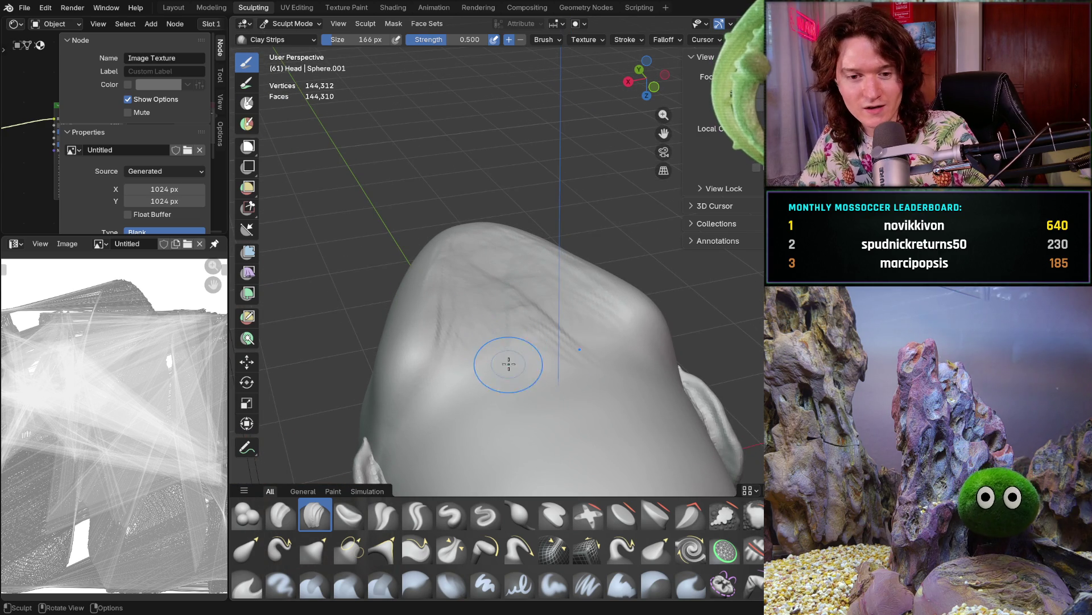
scroll(507, 354, up, 2)
scroll(498, 347, up, 2)
scroll(497, 347, down, 4)
mouse_move(486, 349)
middle_down()
mouse_move(508, 289)
mouse_move(512, 323)
mouse_move(520, 301)
middle_up()
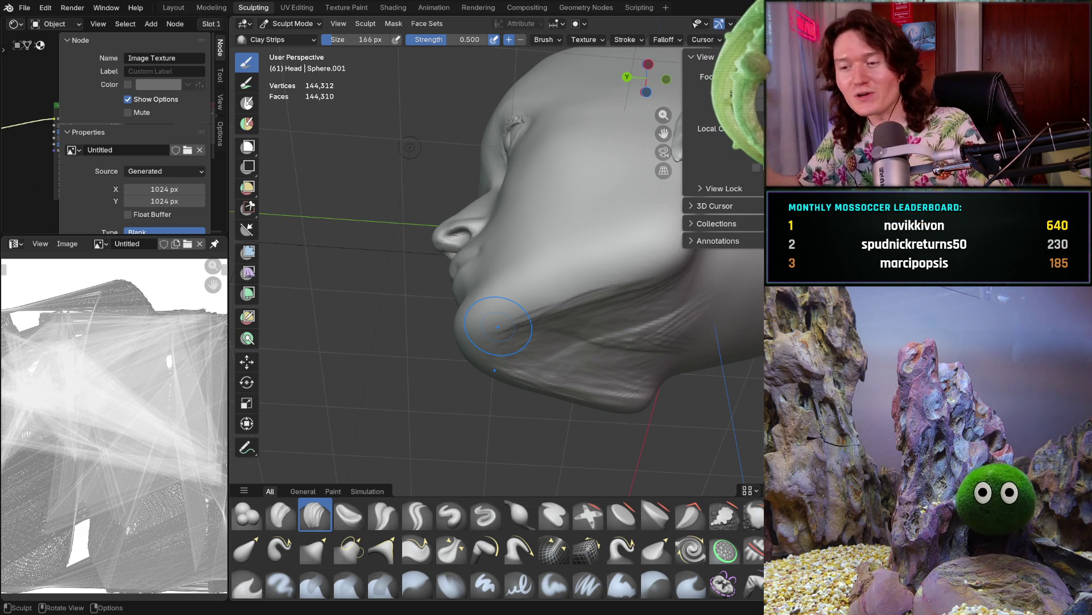
mouse_move(566, 308)
middle_down()
mouse_move(547, 329)
mouse_move(528, 297)
middle_up()
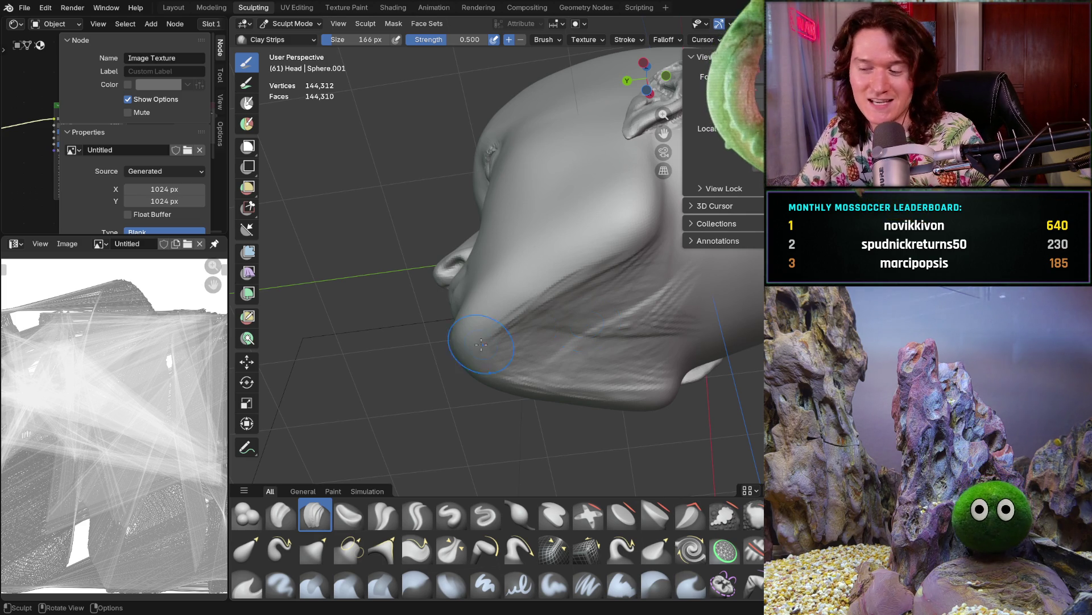
Zoom far into the cheek and add several more clay strips there
mouse_move(547, 335)
middle_down()
mouse_move(556, 271)
mouse_move(605, 328)
middle_up()
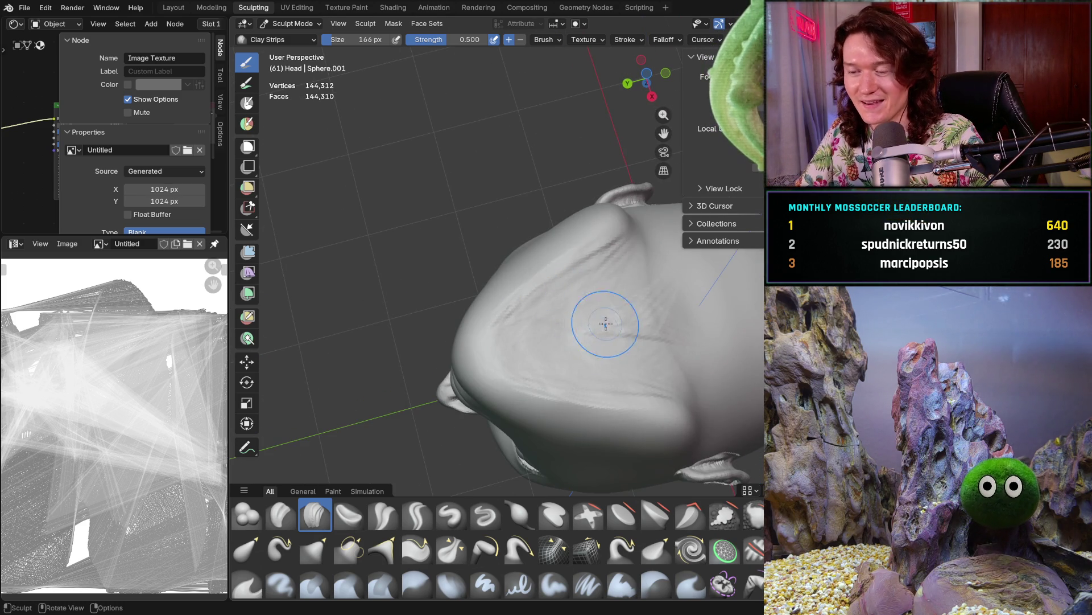
mouse_move(550, 265)
ctrl+middle_down()
mouse_move(538, 296)
mouse_move(572, 299)
mouse_move(576, 232)
ctrl+middle_up()
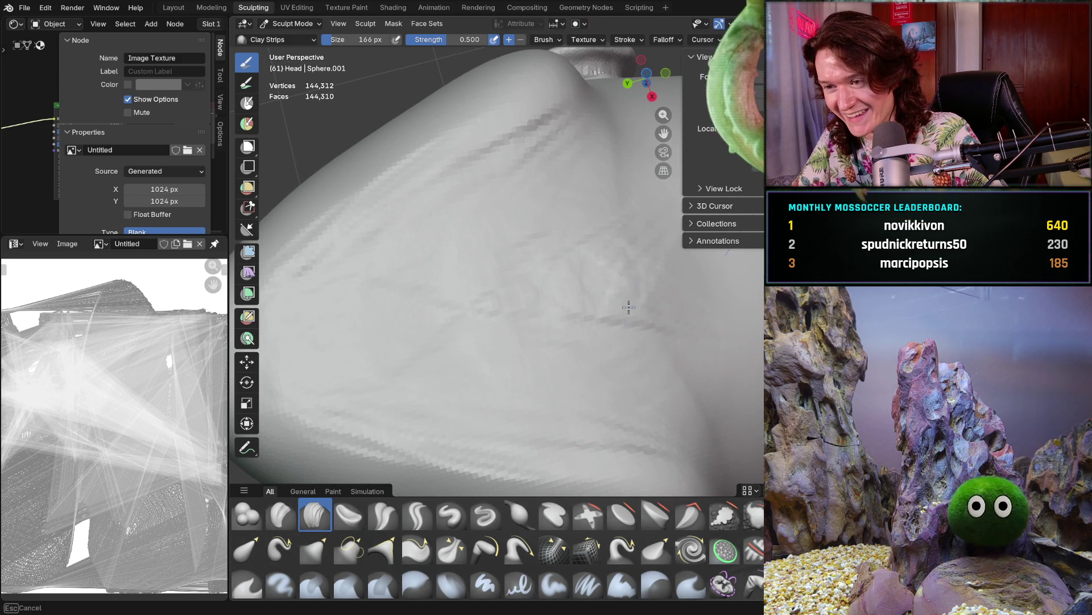
mouse_move(481, 273)
middle_down()
mouse_move(407, 269)
mouse_move(419, 317)
middle_up()
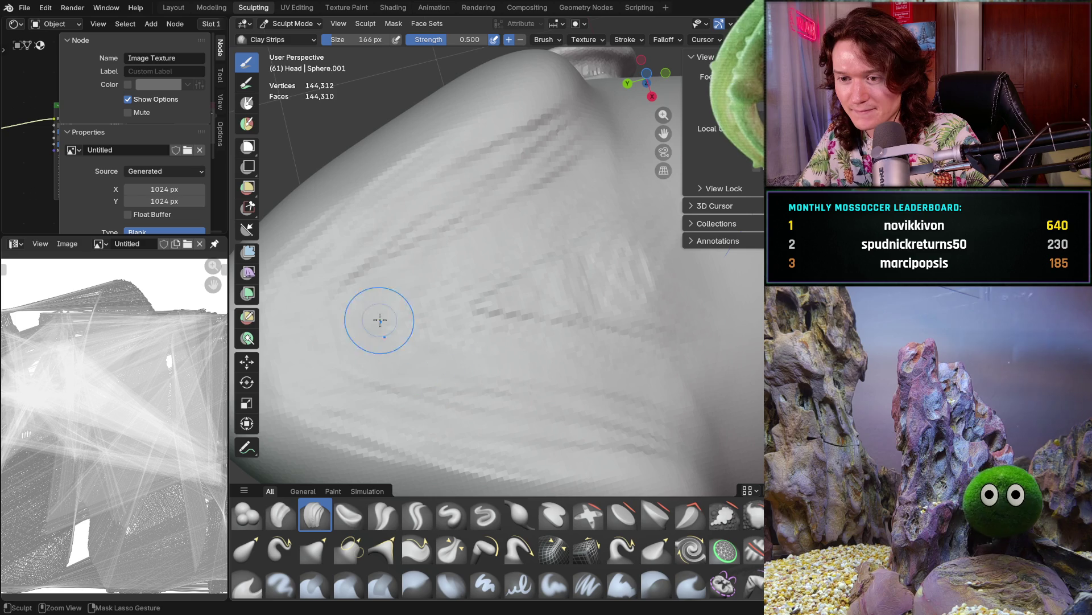
middle_drag(520, 375, 521, 363)
mouse_move(658, 407)
middle_down()
mouse_move(559, 406)
mouse_move(691, 370)
middle_up()
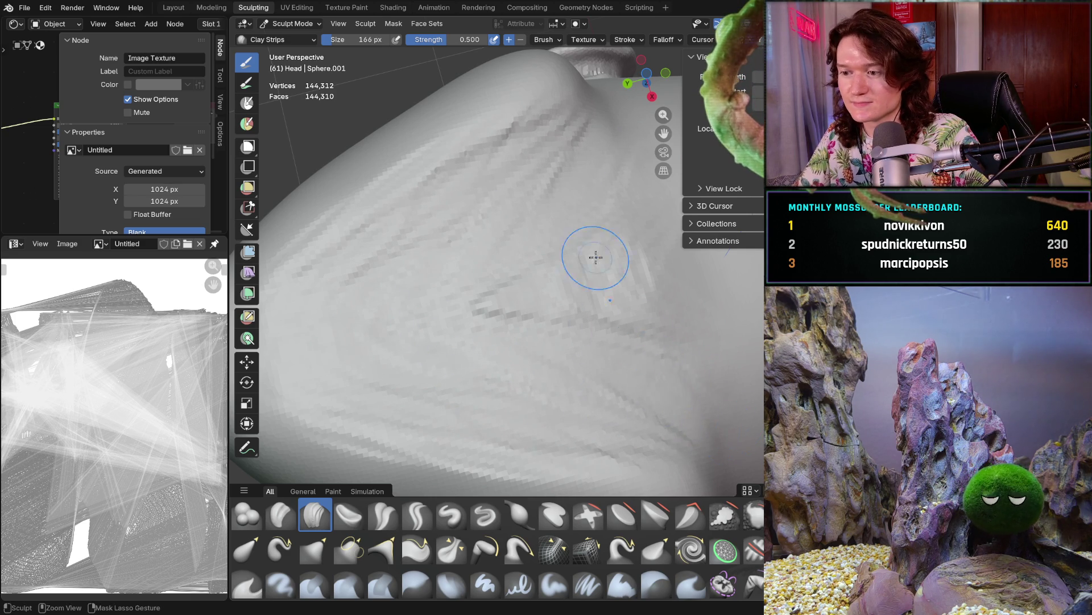
scroll(605, 265, down, 6)
Turn to the side profile and begin smoothing the area under the chin
mouse_move(605, 265)
middle_down()
mouse_move(488, 417)
mouse_move(551, 353)
middle_up()
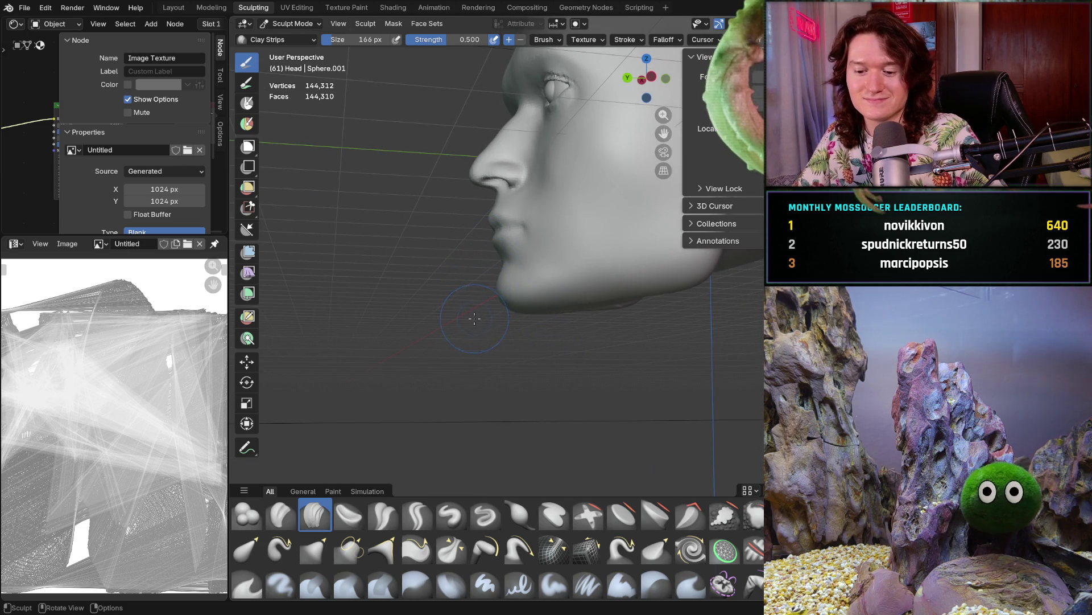
mouse_move(464, 305)
shift+mouse_down()
mouse_move(453, 298)
mouse_move(586, 268)
mouse_move(627, 276)
mouse_move(623, 251)
mouse_move(589, 288)
shift+mouse_up()
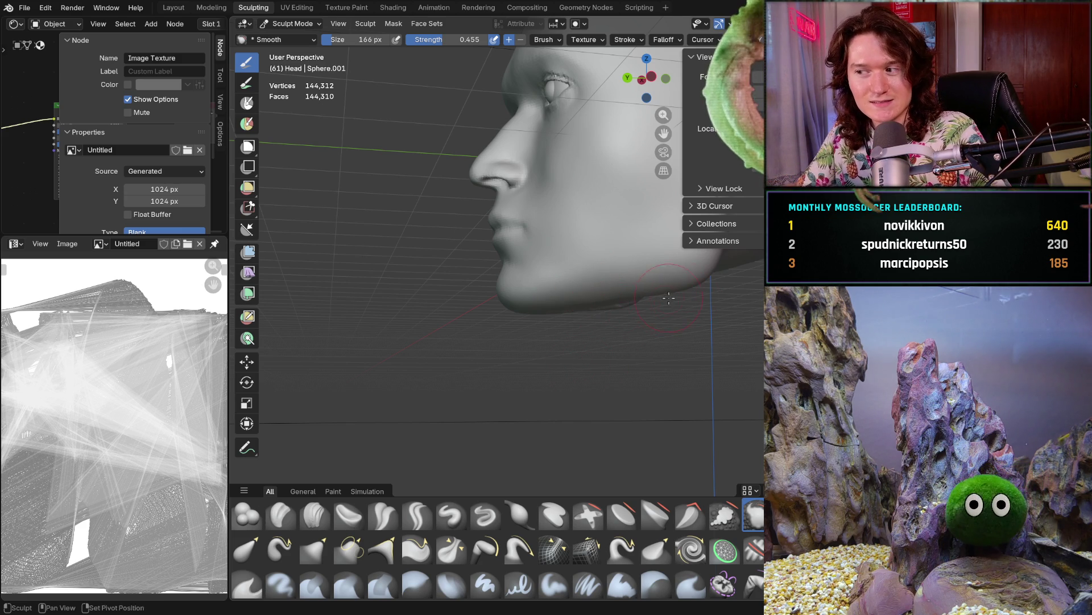
Smooth along the underside of the chin and enlarge the Smooth brush to 312 px
shift+middle_drag(675, 289, 547, 325)
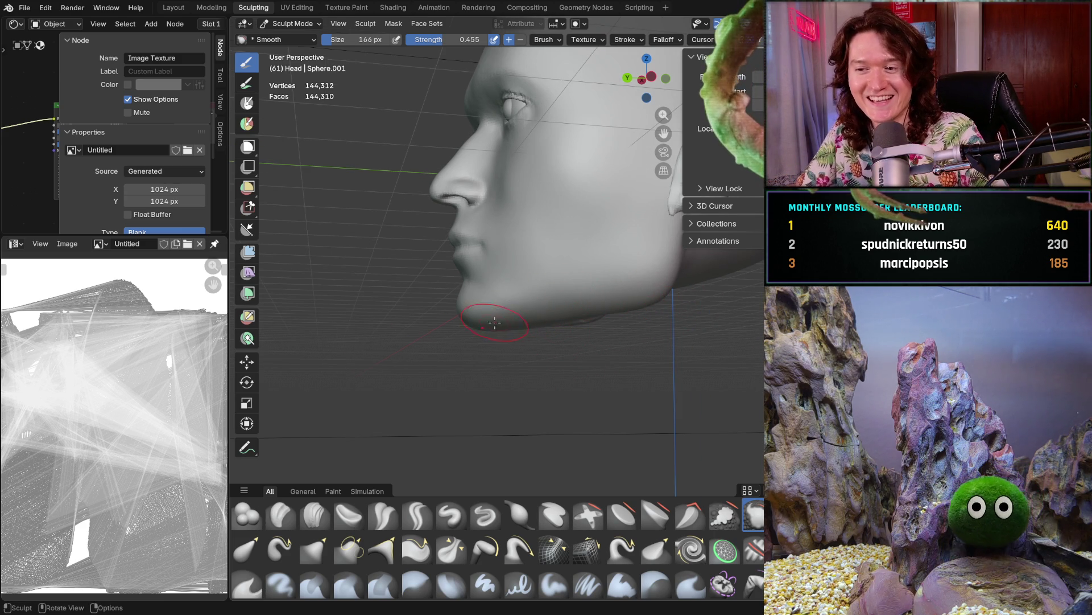
shift+middle_drag(514, 322, 514, 321)
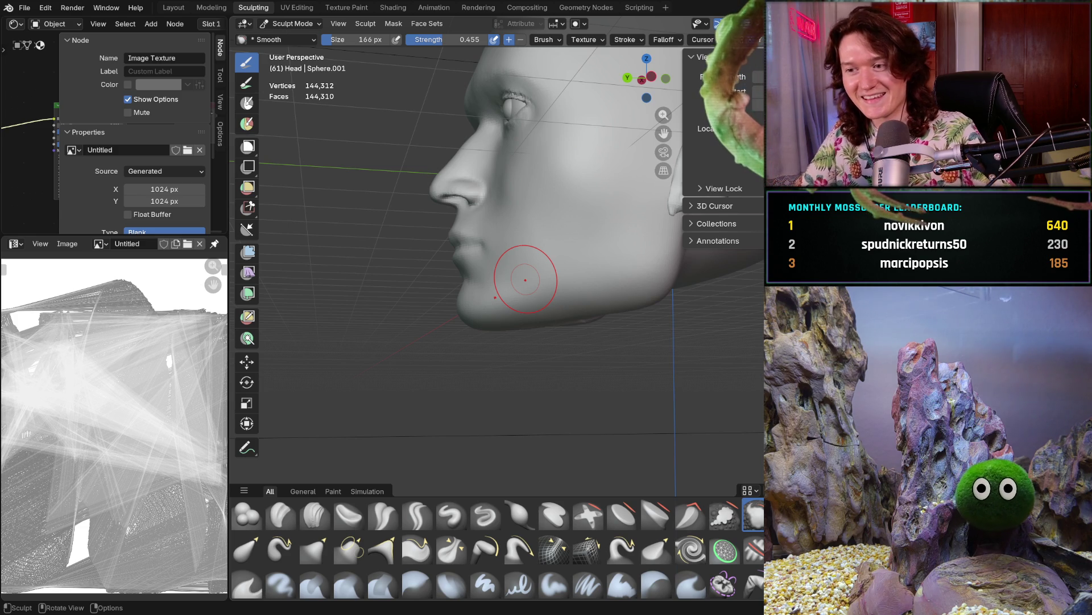
middle_drag(529, 333, 552, 315)
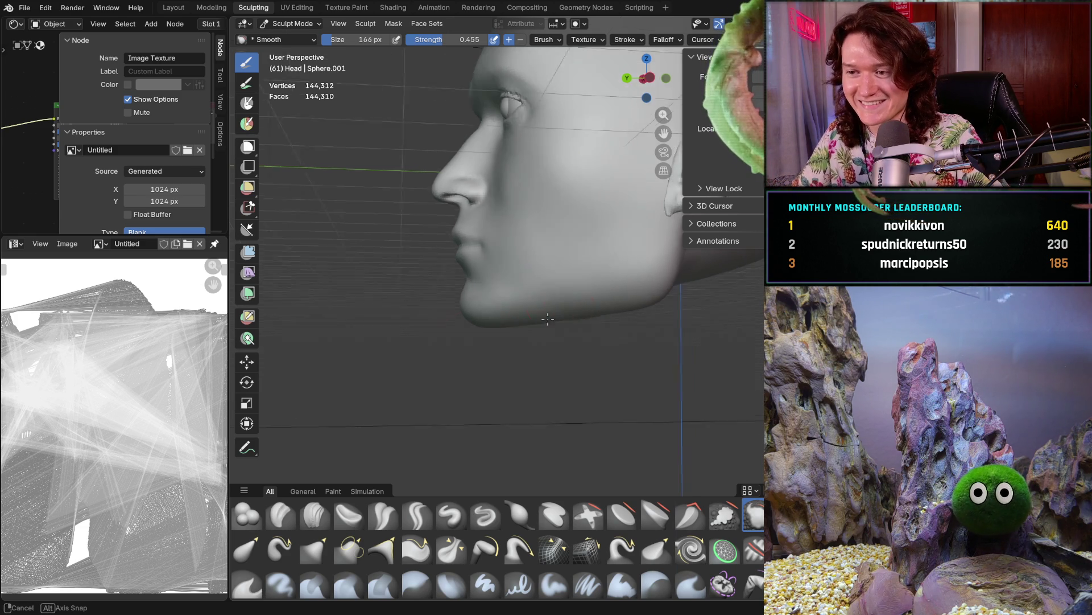
key(f)
click(568, 316)
ctrl+middle_drag(569, 316, 574, 313)
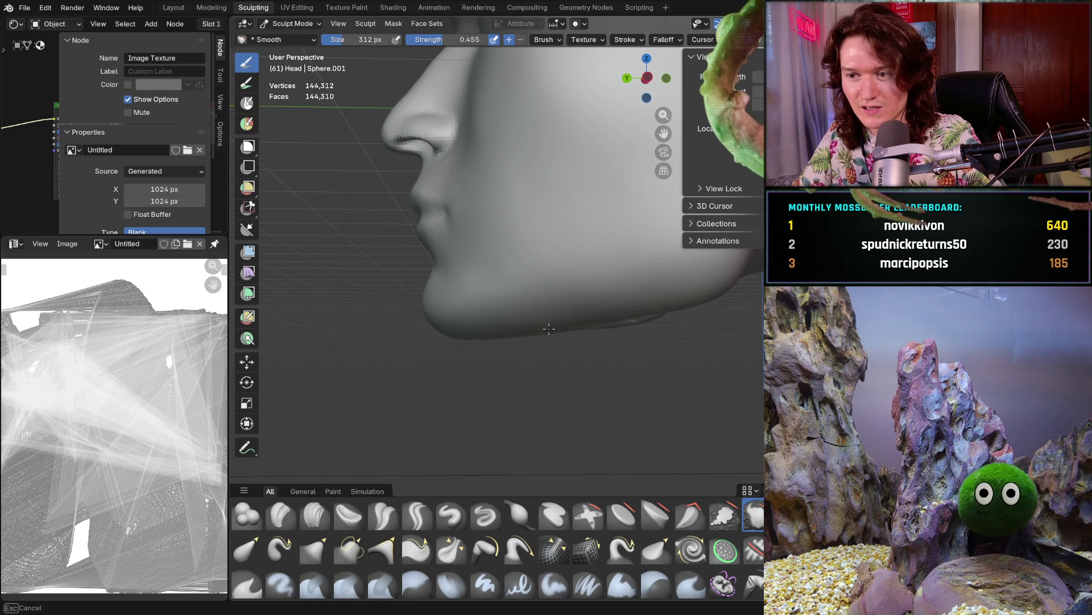
middle_drag(529, 331, 561, 244)
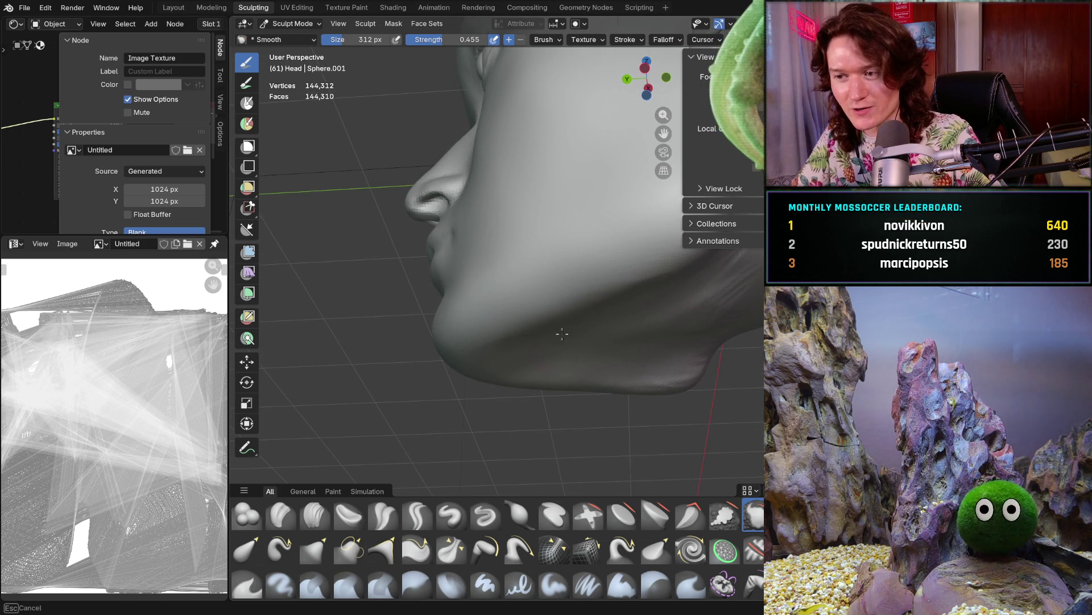
Smooth the jaw and cheeks from front and side views, resize the brush to 206 px and snap to back orthographic view
mouse_move(548, 325)
middle_down()
mouse_move(688, 315)
mouse_move(658, 325)
middle_up()
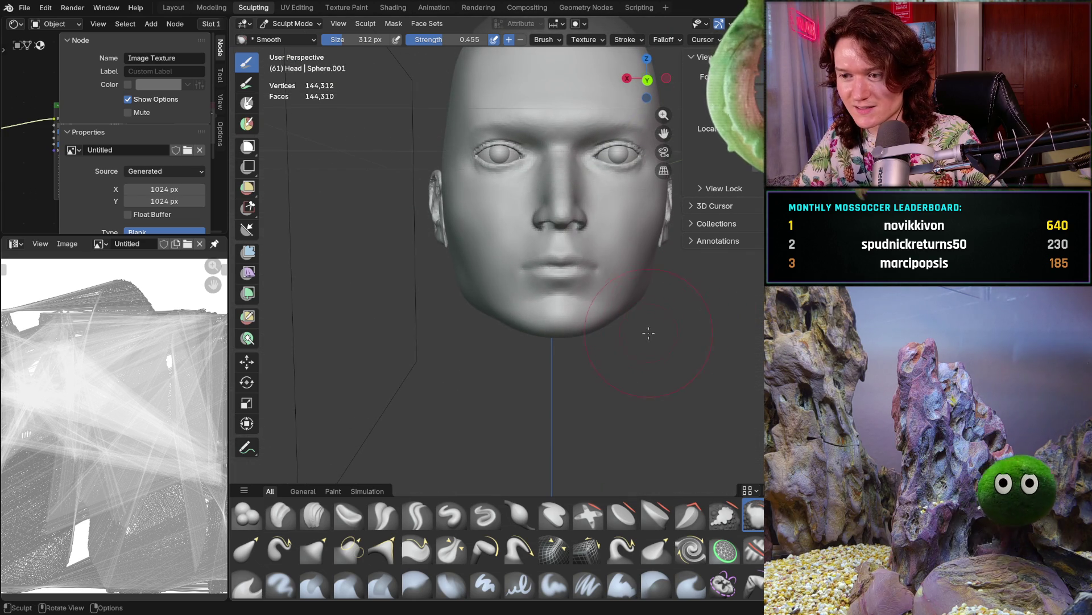
scroll(644, 311, up, 5)
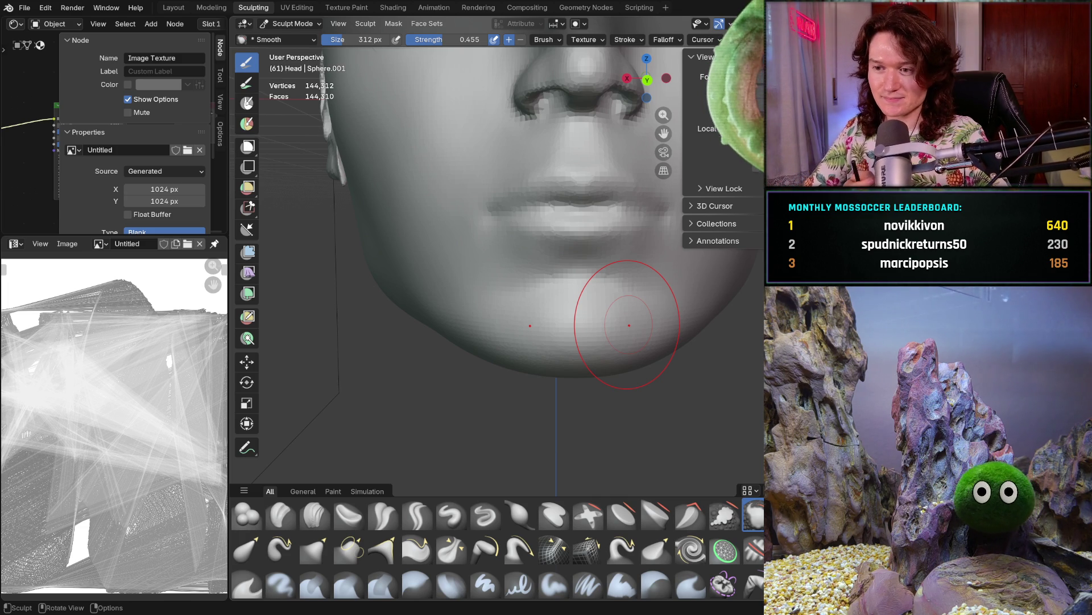
mouse_move(629, 324)
middle_down()
mouse_move(609, 305)
mouse_move(514, 321)
middle_up()
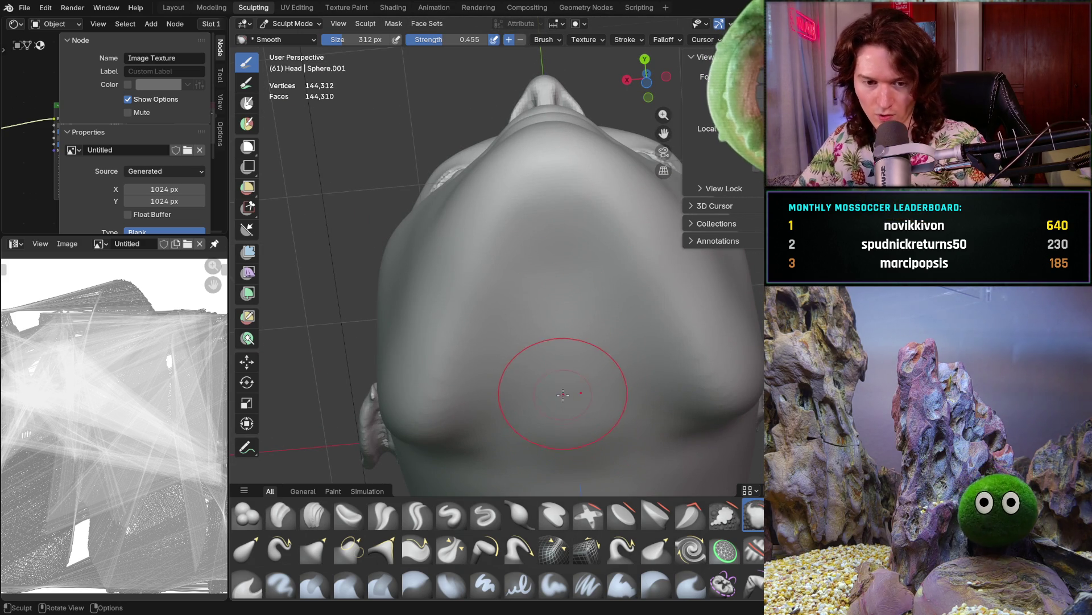
middle_drag(564, 393, 576, 347)
key(f)
click(589, 317)
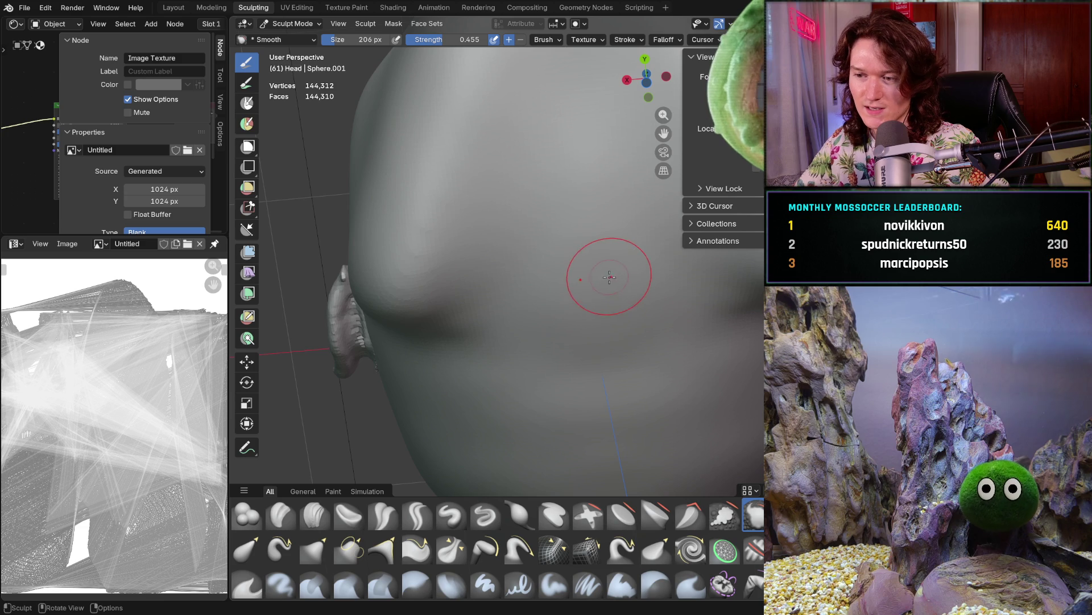
mouse_move(597, 256)
middle_down()
mouse_move(592, 337)
mouse_move(646, 343)
mouse_move(595, 310)
mouse_move(593, 295)
middle_up()
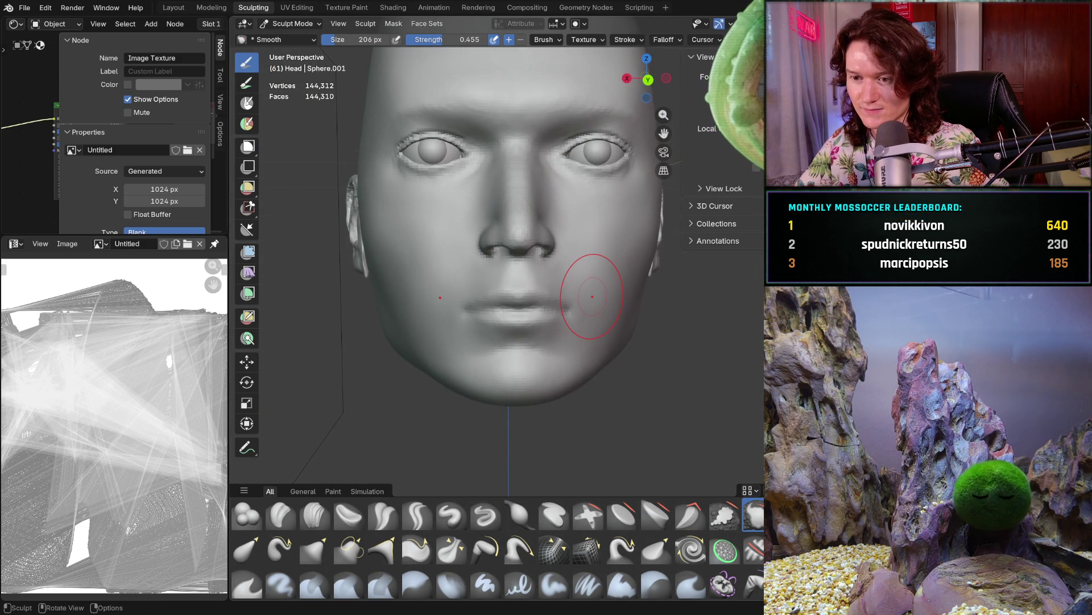
key(ctrl+KP_1)
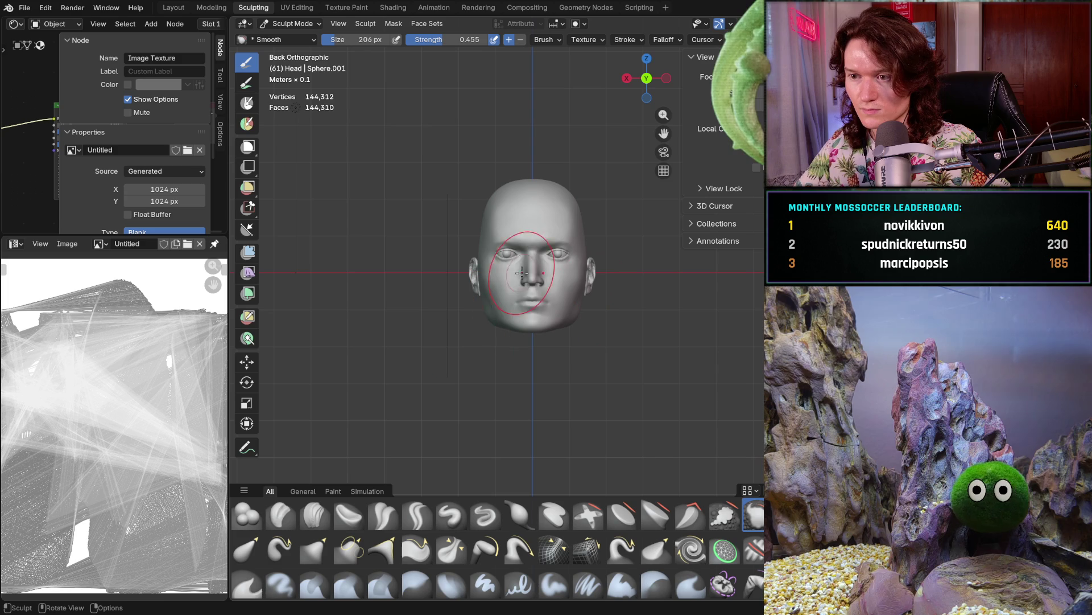
scroll(550, 288, up, 4)
middle_drag(549, 288, 545, 268)
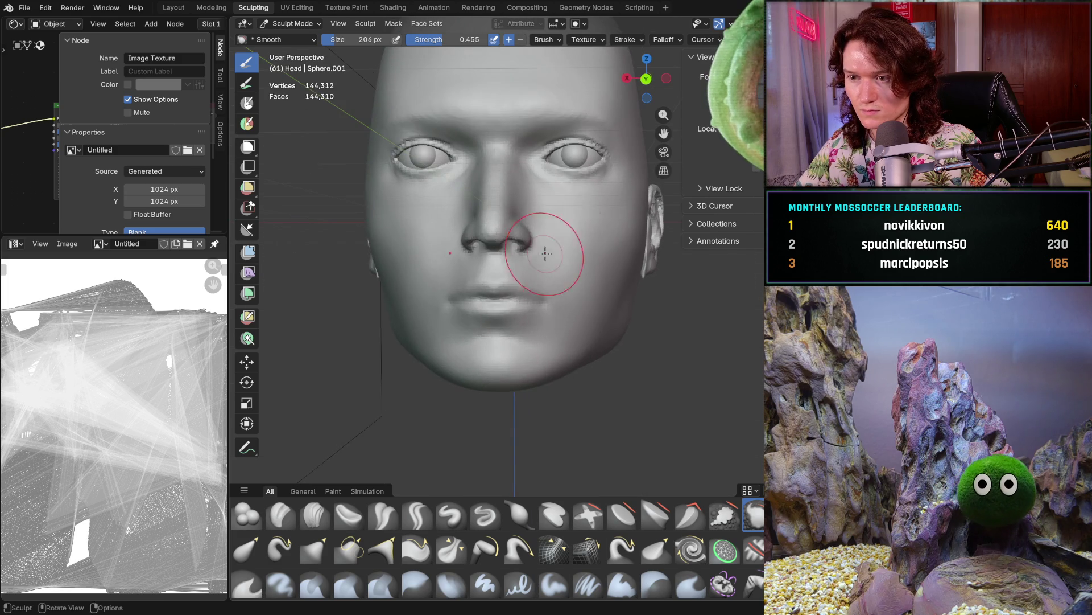
scroll(553, 217, down, 8)
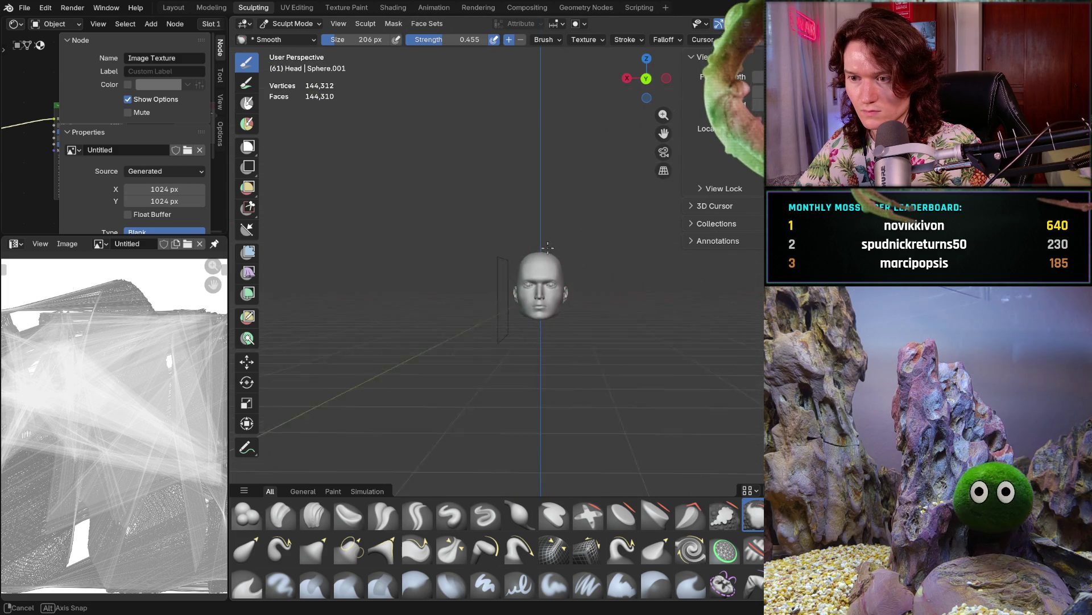
scroll(543, 334, up, 2)
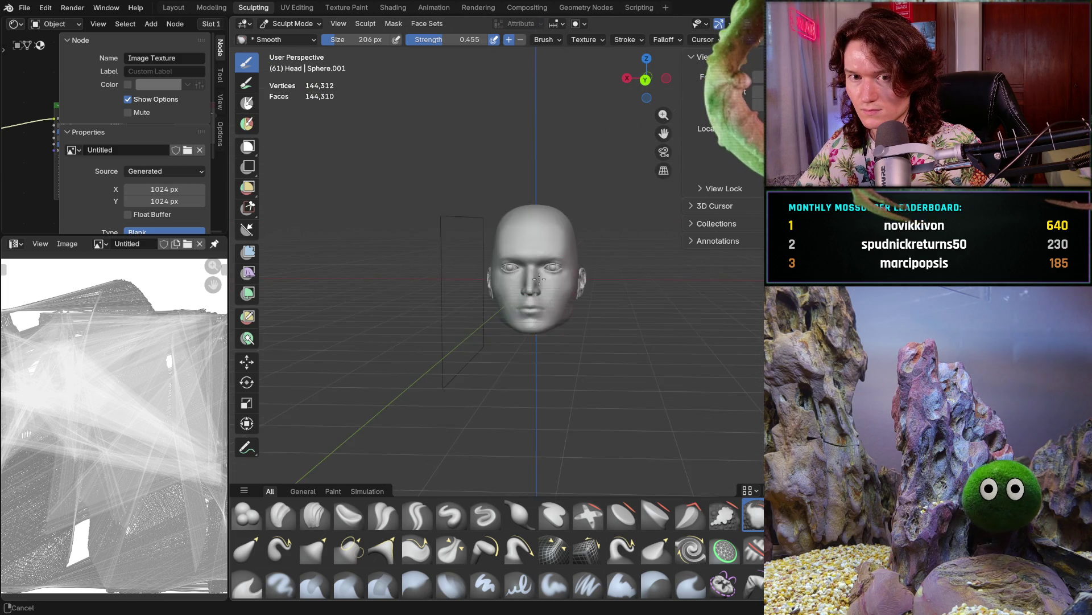
scroll(543, 335, up, 4)
mouse_move(543, 334)
middle_down()
mouse_move(579, 292)
mouse_move(520, 300)
mouse_move(512, 281)
middle_up()
scroll(512, 281, up, 3)
scroll(535, 304, up, 2)
scroll(563, 290, up, 1)
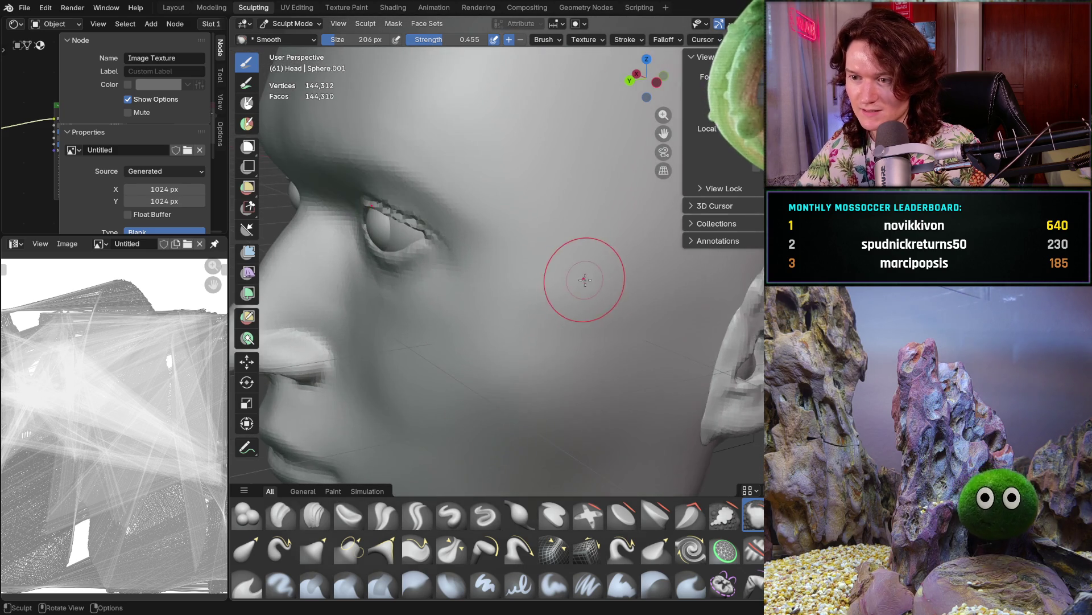
scroll(555, 268, up, 1)
scroll(556, 252, up, 1)
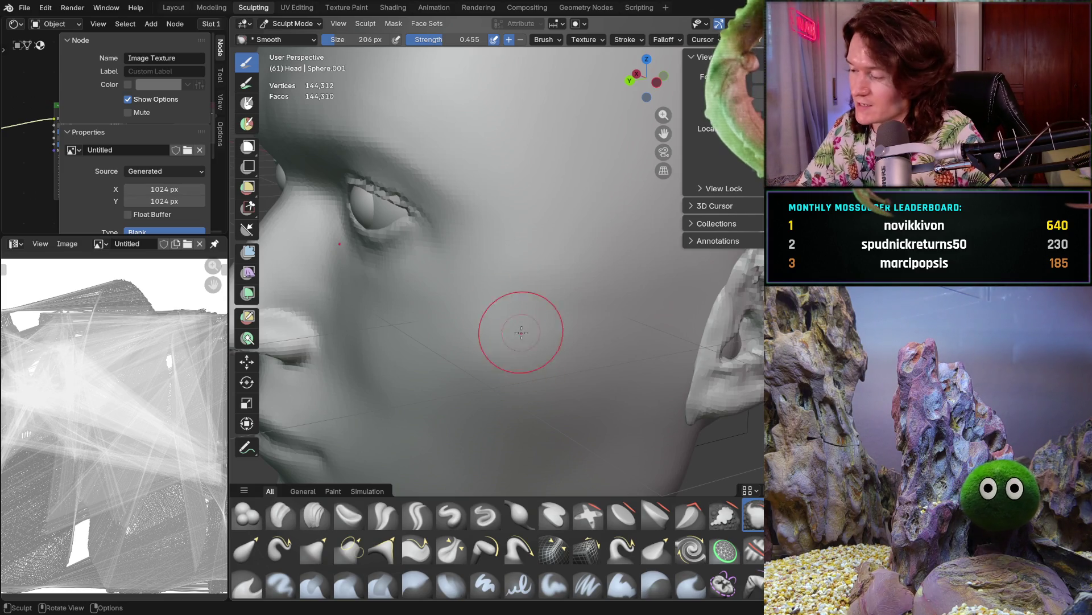
Enlarge the Smooth brush to 370 px and smooth the cheek below the eye
key(f)
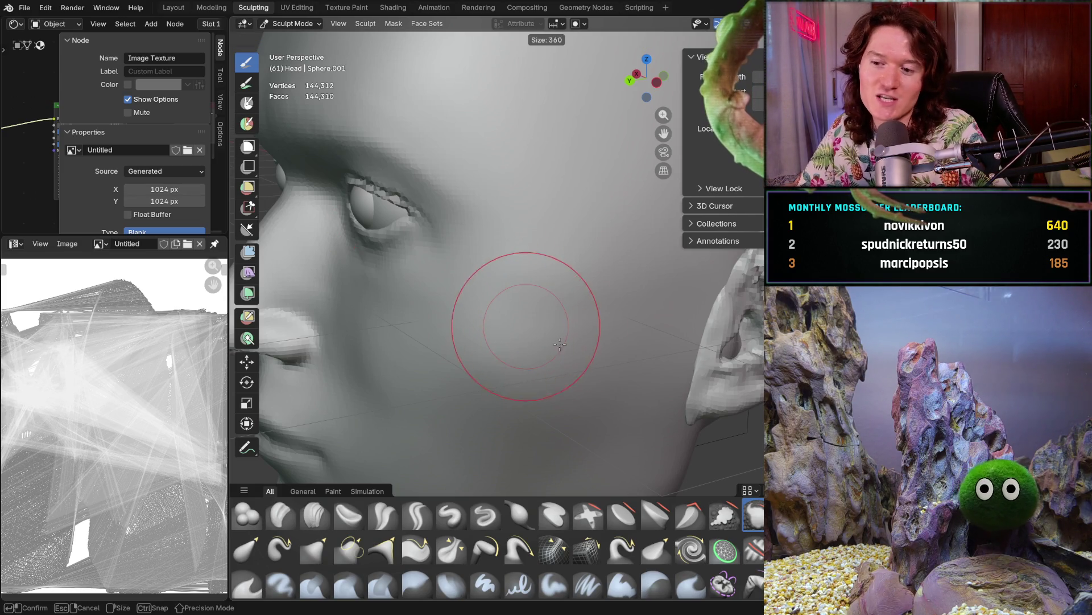
click(547, 333)
mouse_move(483, 408)
mouse_down()
mouse_move(459, 331)
mouse_move(518, 356)
mouse_up()
mouse_move(448, 358)
middle_down()
mouse_move(515, 336)
mouse_move(478, 299)
mouse_move(510, 323)
middle_up()
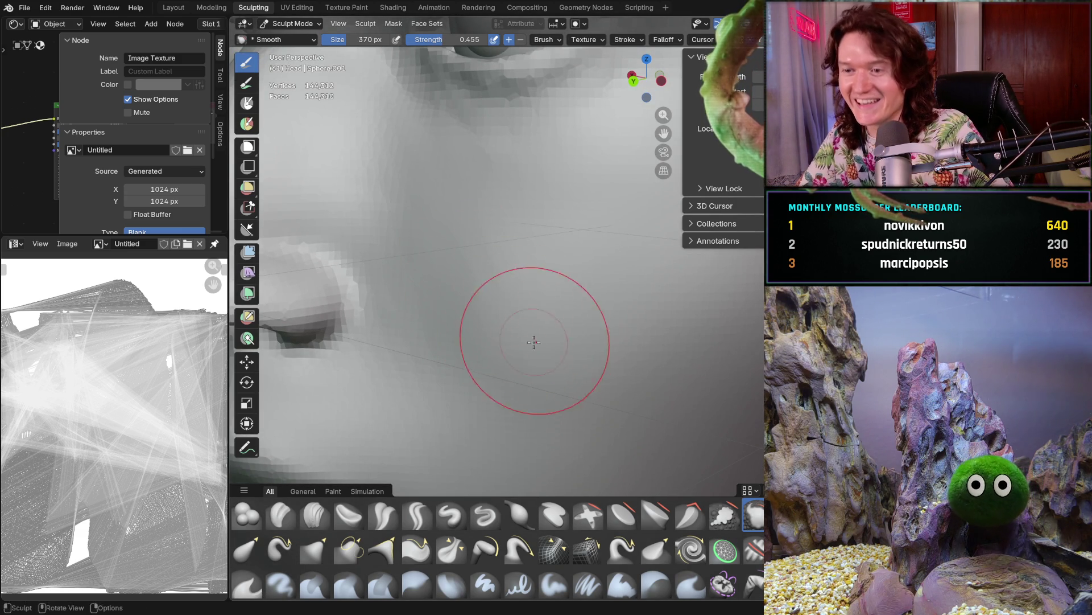
Orbit between frontal, profile and three-quarter views to check the smoothed cheek
mouse_move(484, 243)
middle_down()
mouse_move(500, 317)
mouse_move(592, 287)
mouse_move(560, 301)
middle_up()
scroll(501, 317, down, 5)
scroll(559, 301, up, 3)
scroll(586, 239, up, 3)
scroll(578, 257, down, 2)
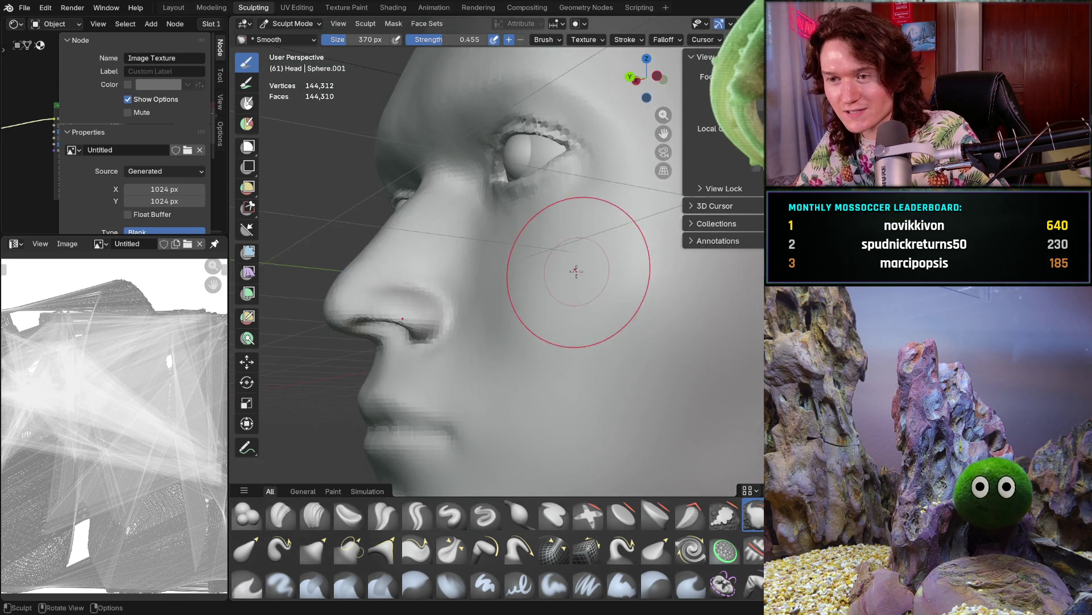
scroll(563, 256, down, 1)
scroll(563, 256, down, 2)
scroll(560, 274, down, 2)
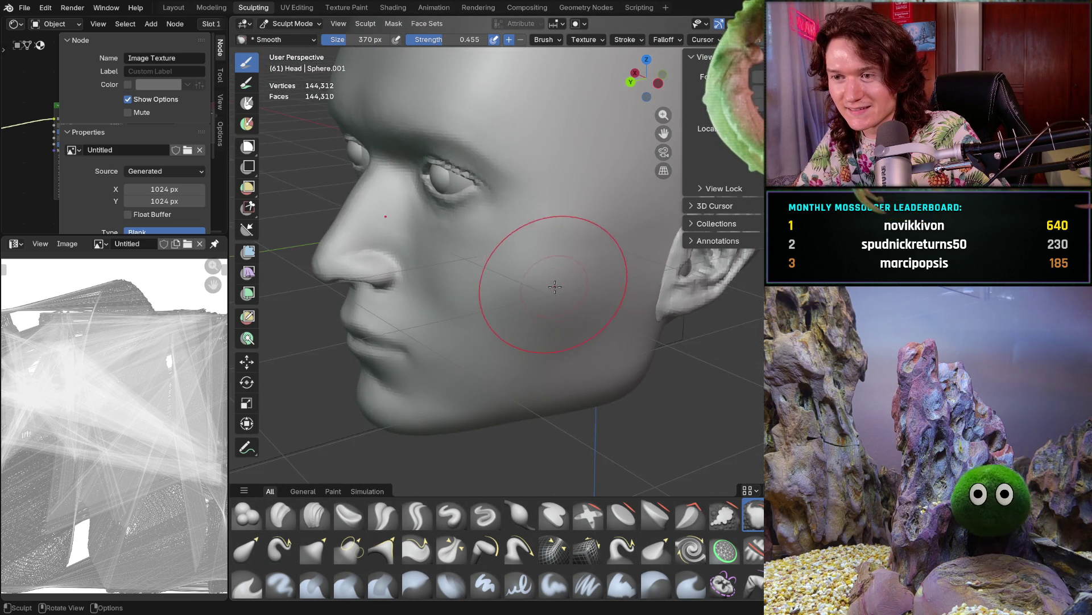
scroll(556, 299, down, 1)
middle_drag(556, 298, 549, 286)
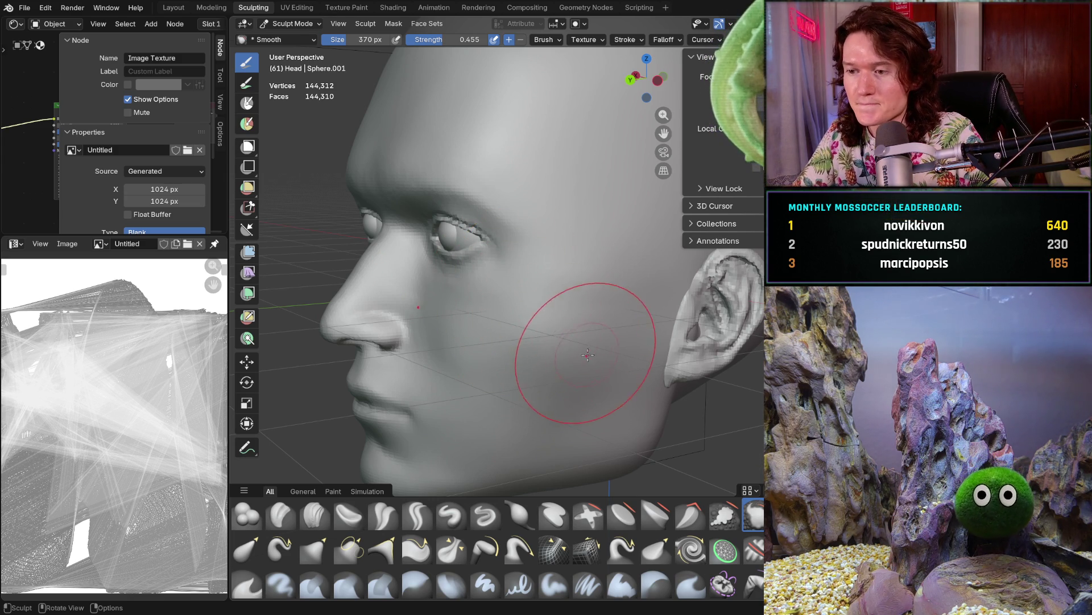
middle_drag(604, 368, 579, 322)
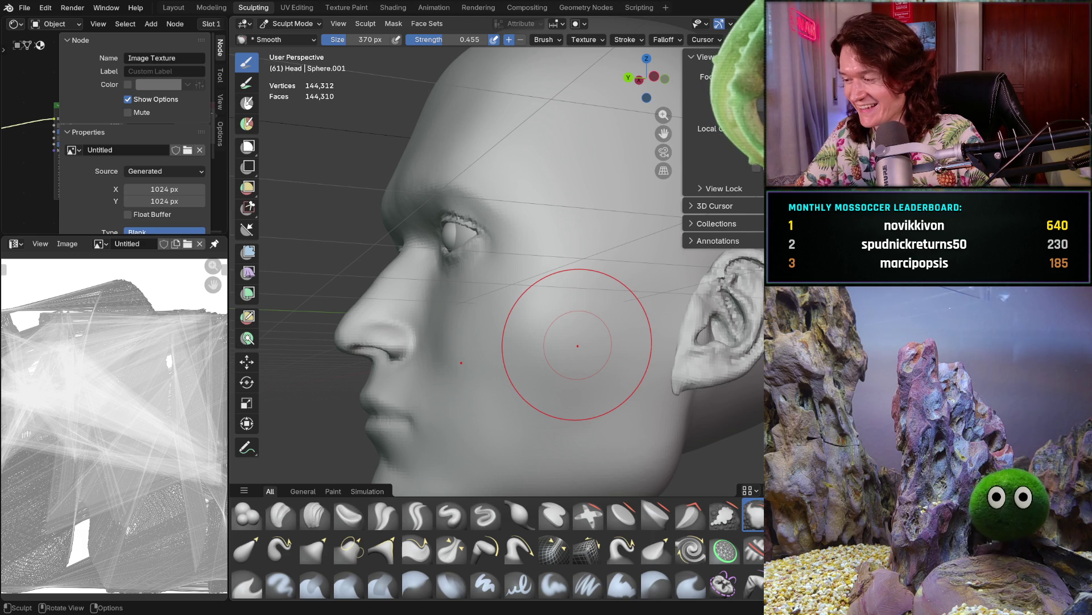
mouse_move(556, 342)
middle_down()
mouse_move(626, 344)
mouse_move(634, 365)
mouse_move(463, 341)
middle_up()
scroll(634, 364, down, 5)
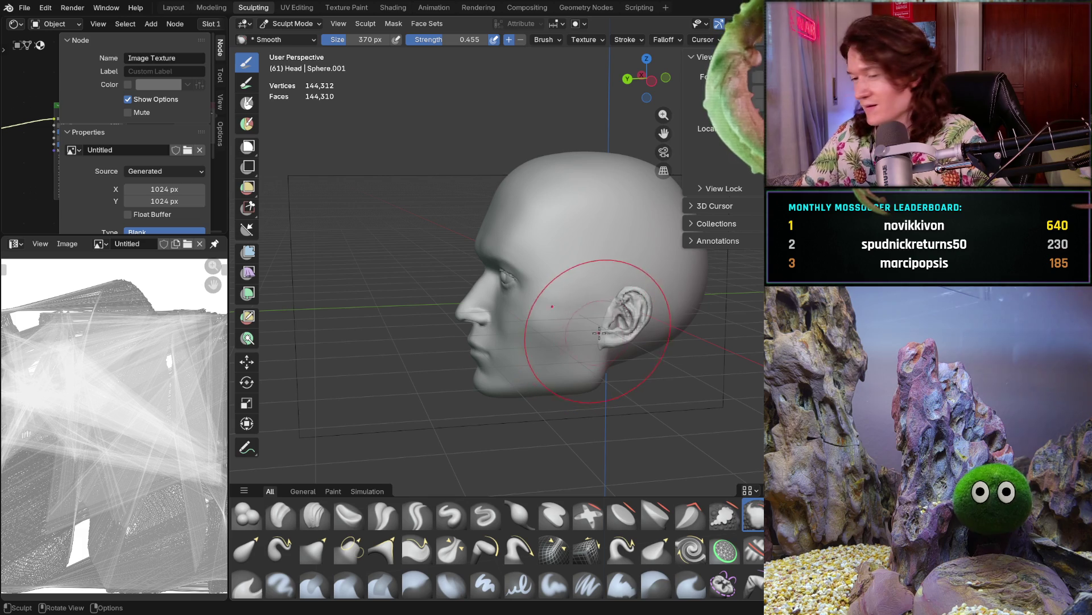
scroll(578, 282, up, 3)
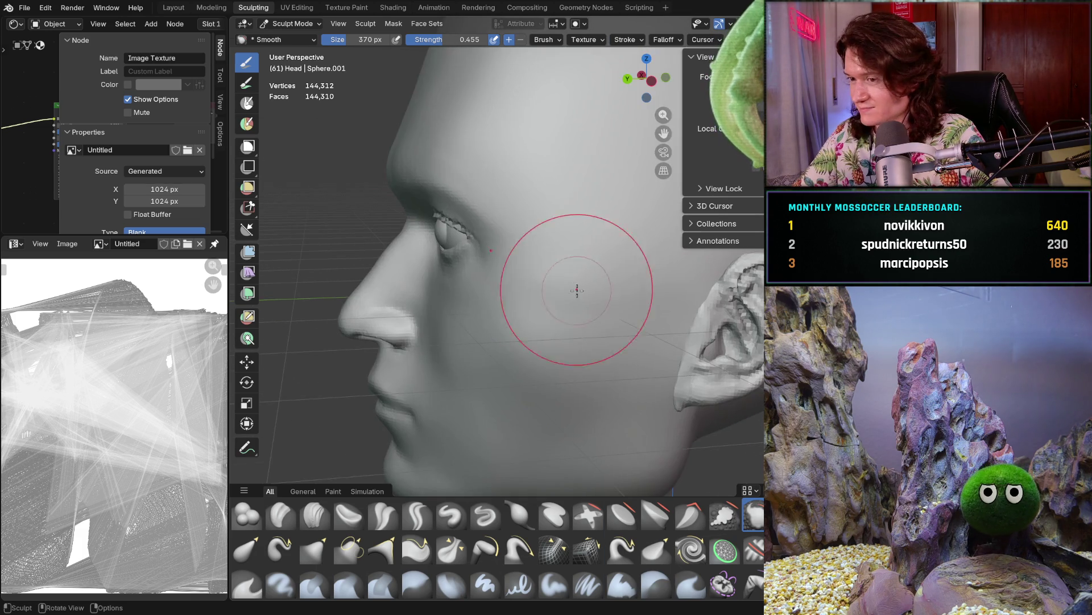
scroll(571, 317, up, 2)
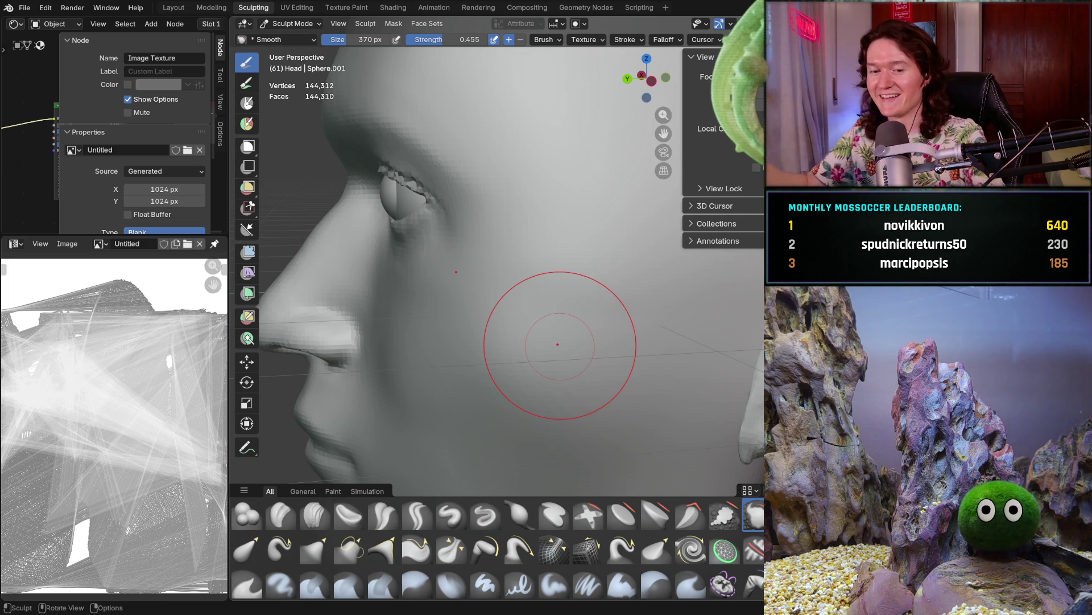
Switch to the Clay Strips brush, orbit toward the face and start resizing it
click(314, 515)
mouse_move(478, 342)
middle_down()
mouse_move(645, 326)
mouse_move(614, 324)
middle_up()
key(f)
Confirm the 236 px Clay Strips brush and reframe the eye and cheek near the ear
click(555, 323)
scroll(563, 320, up, 5)
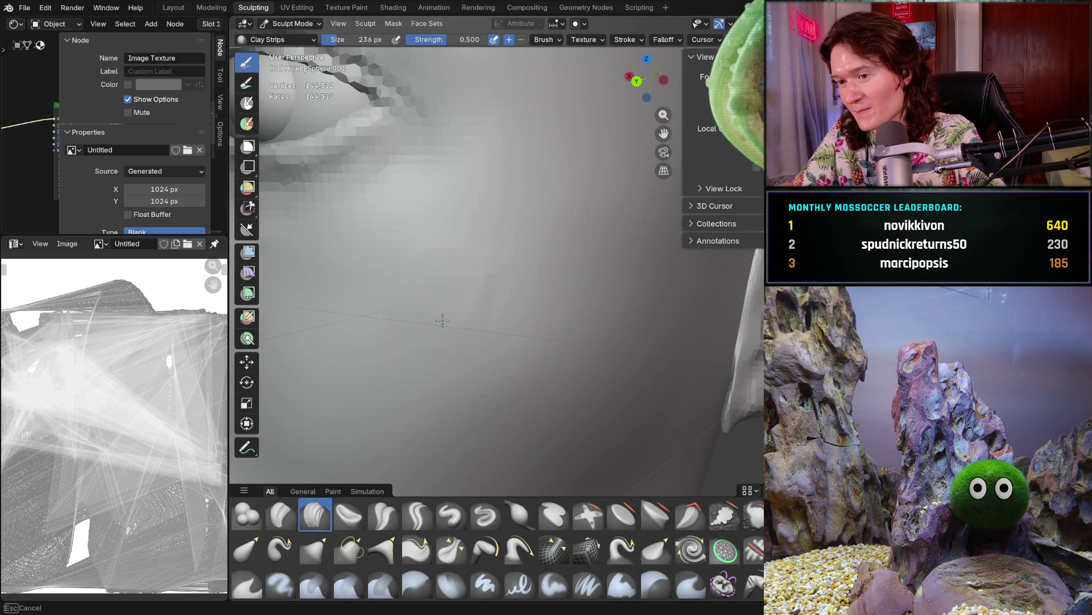
middle_drag(397, 321, 358, 325)
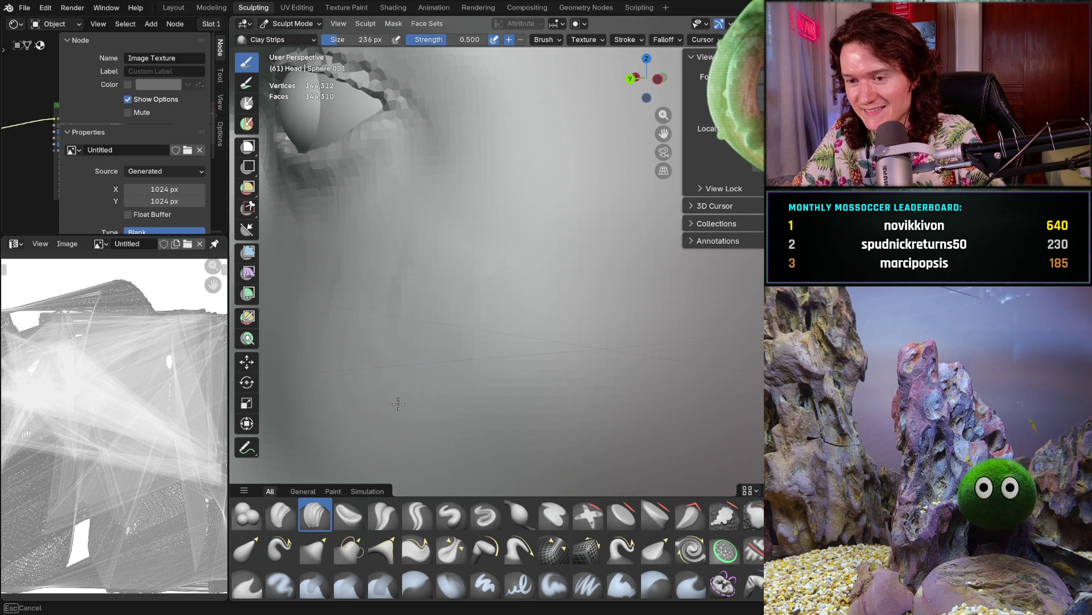
mouse_move(585, 342)
middle_down()
mouse_move(597, 273)
mouse_move(560, 247)
middle_up()
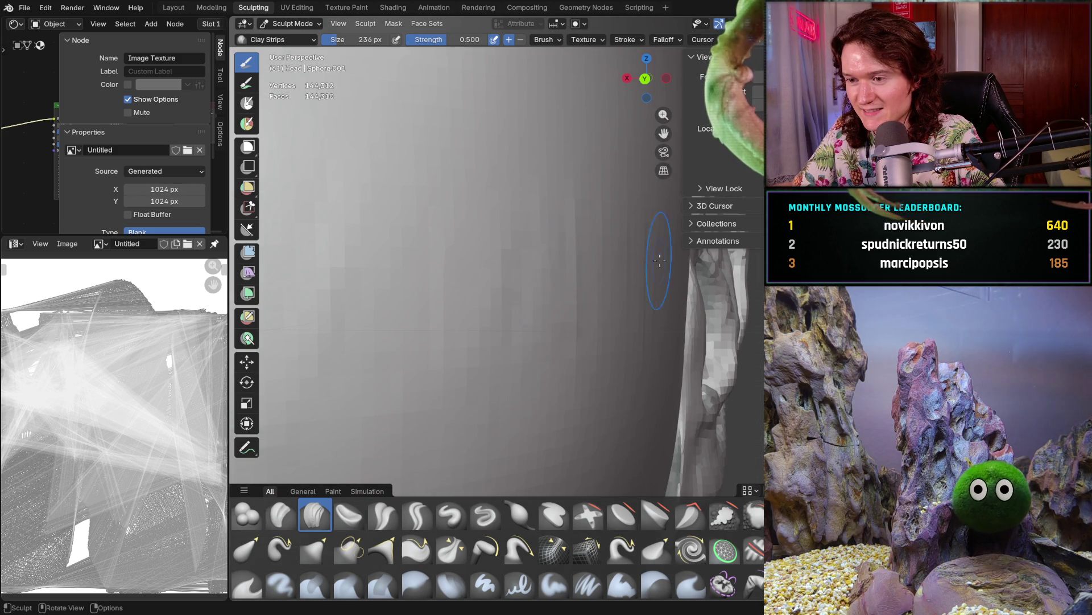
scroll(529, 340, down, 4)
mouse_move(529, 339)
middle_down()
mouse_move(478, 342)
mouse_move(578, 292)
mouse_move(586, 307)
middle_up()
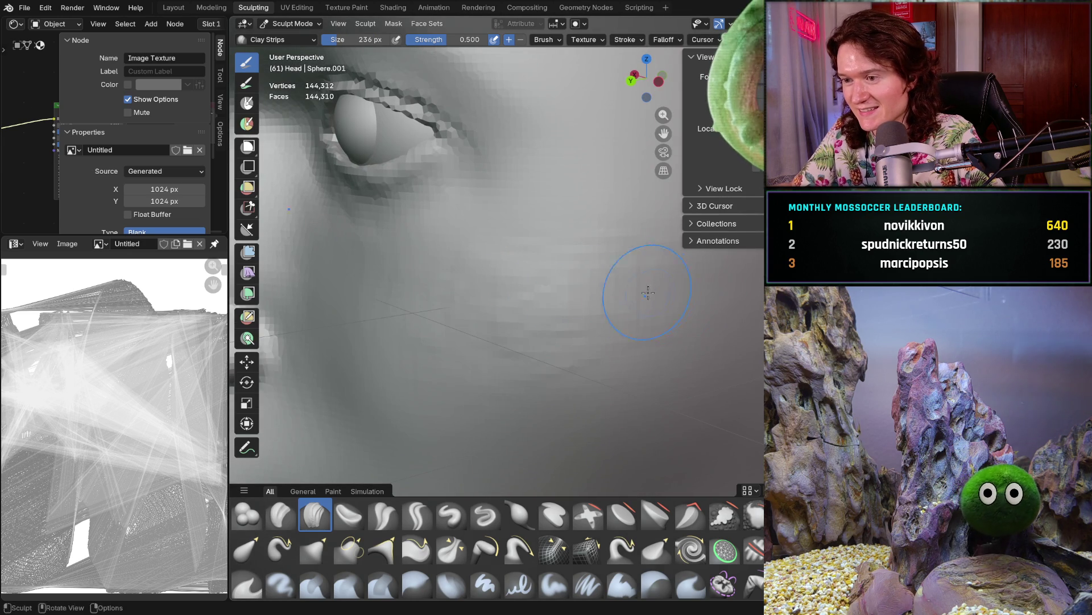
middle_drag(634, 245, 597, 250)
Lay a clay strip on the cheek below the eye and check it from a three-quarter view
shift+middle_drag(444, 291, 428, 312)
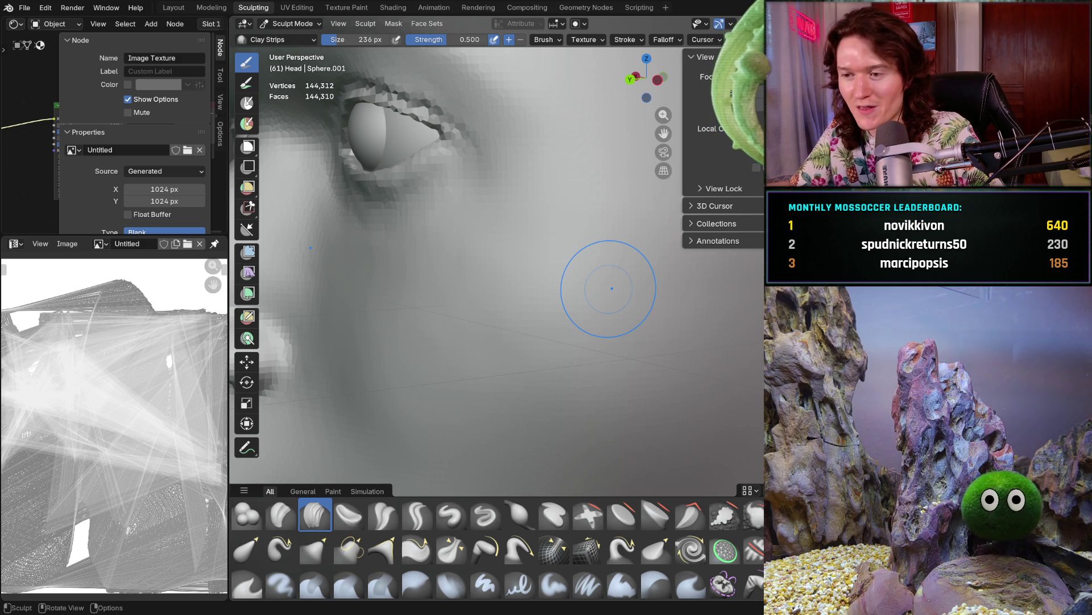
mouse_move(630, 288)
middle_down()
mouse_move(602, 299)
mouse_move(618, 314)
mouse_move(531, 320)
middle_up()
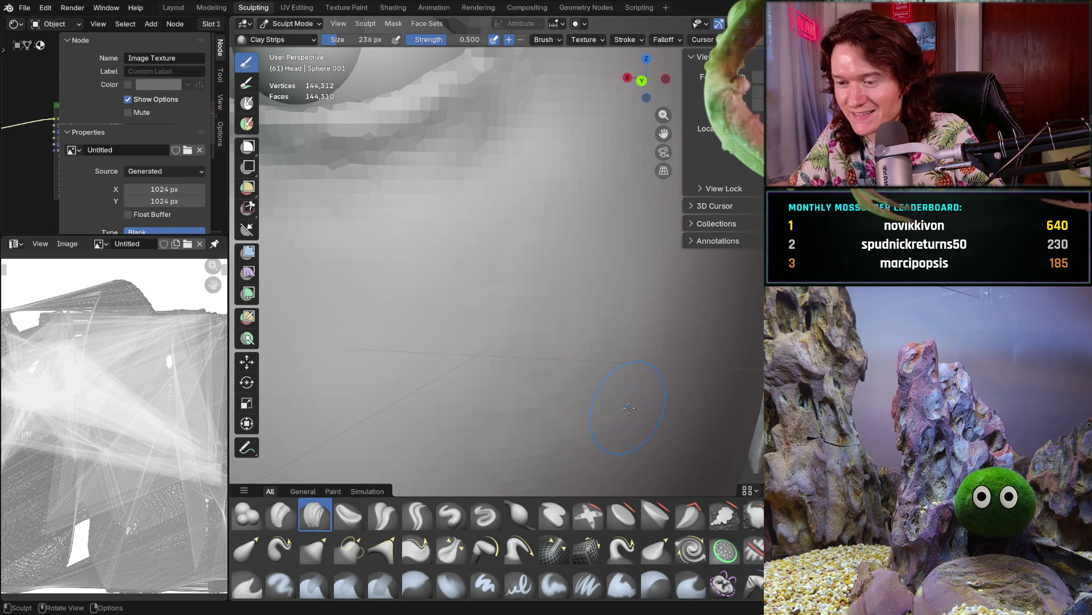
middle_drag(604, 352, 575, 337)
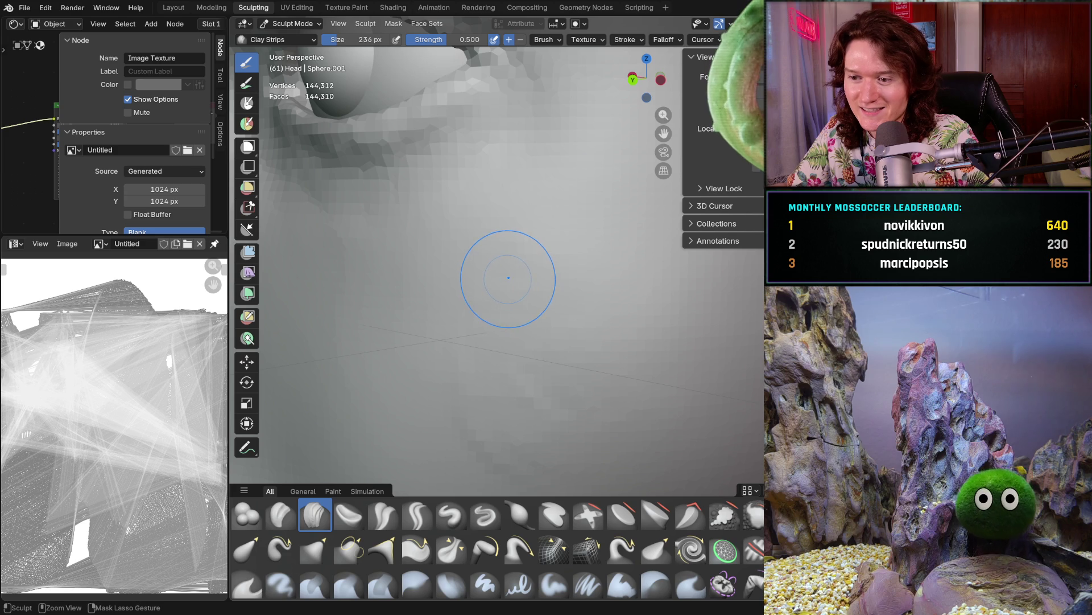
scroll(527, 329, down, 5)
scroll(538, 307, up, 5)
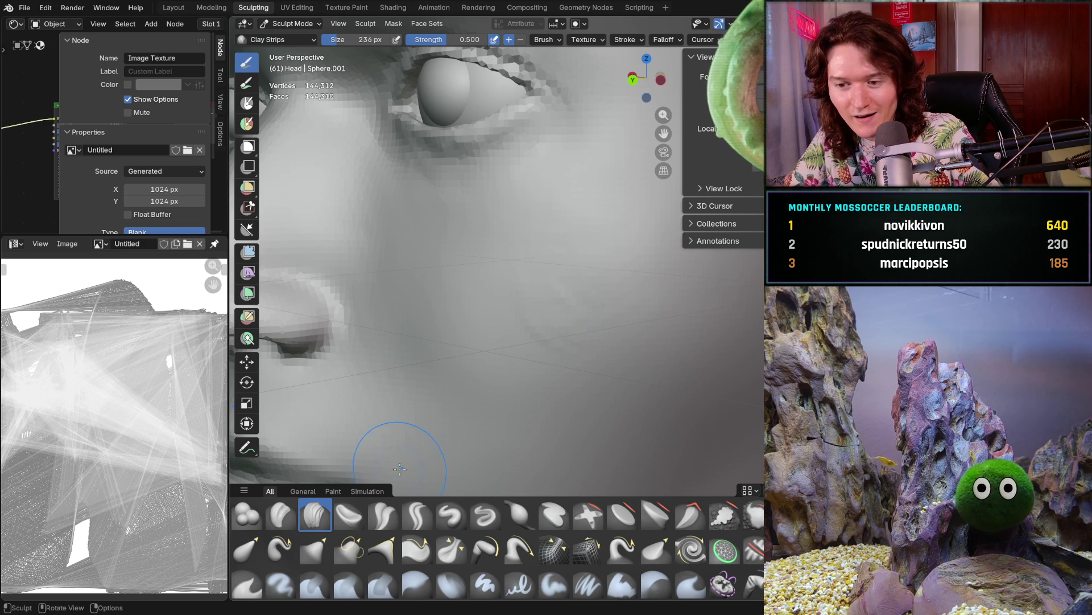
scroll(593, 256, up, 3)
scroll(585, 239, up, 2)
scroll(570, 245, up, 2)
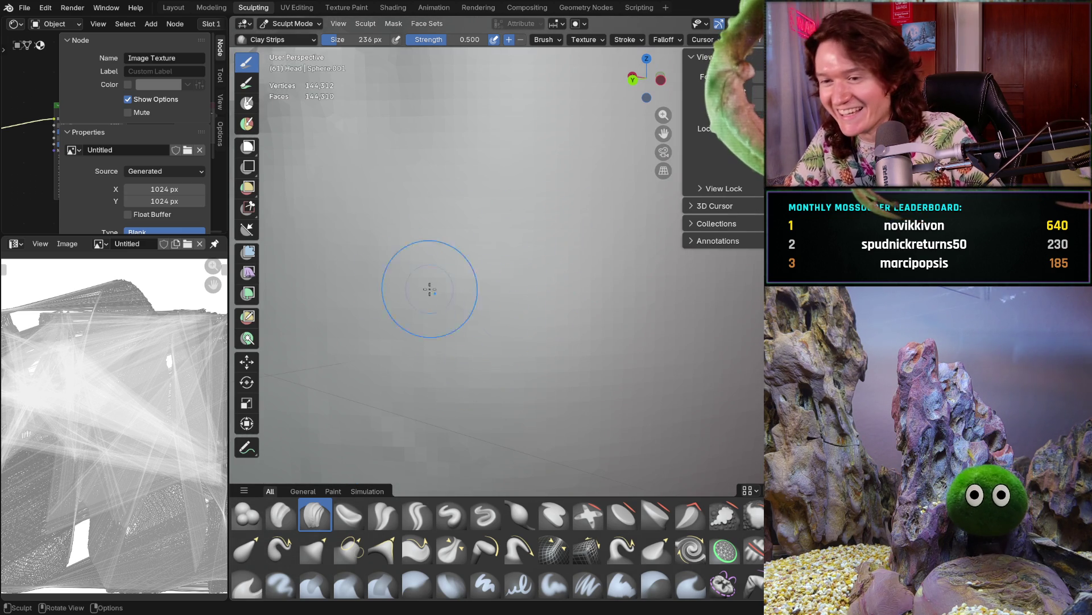
Add a clay strip to the cheek and move in close beside the eye and ear
middle_drag(478, 302, 415, 397)
scroll(496, 333, down, 4)
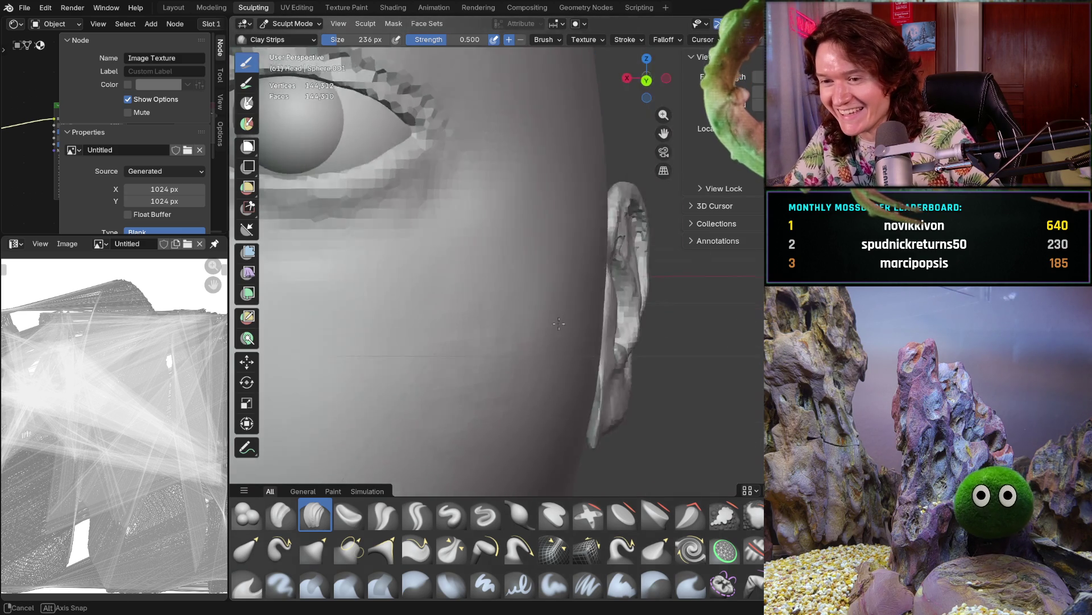
middle_drag(491, 309, 582, 296)
scroll(583, 297, down, 3)
scroll(523, 258, up, 4)
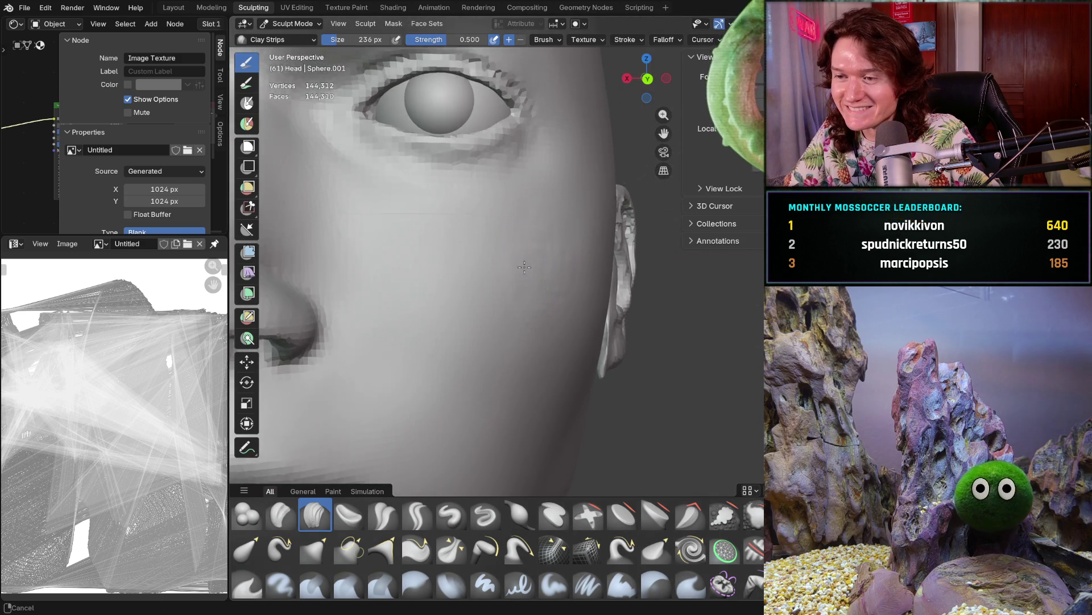
ctrl+middle_drag(524, 257, 503, 194)
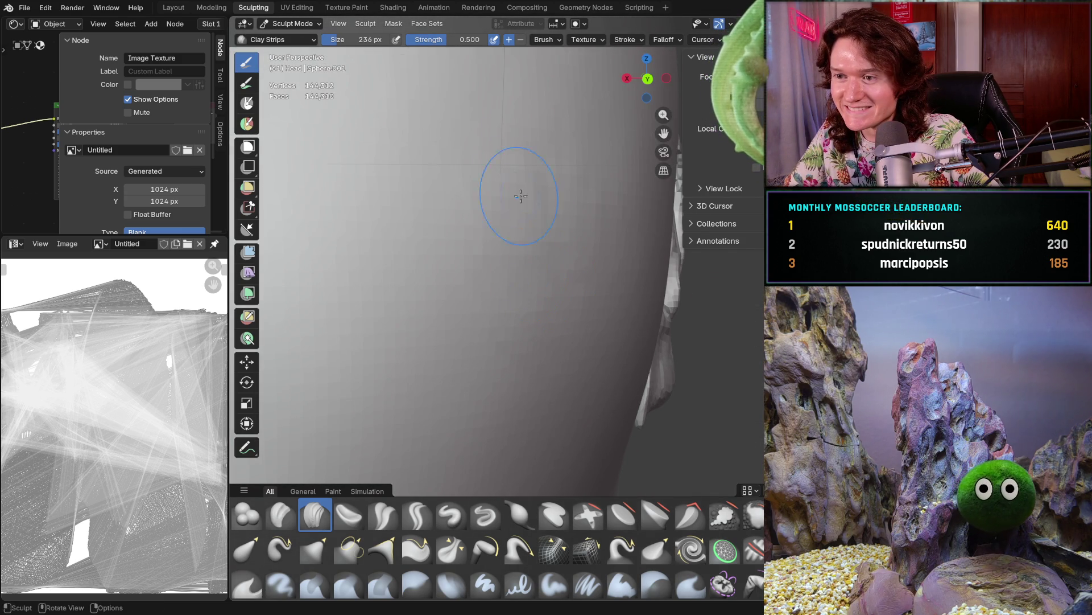
shift+middle_drag(631, 254, 593, 213)
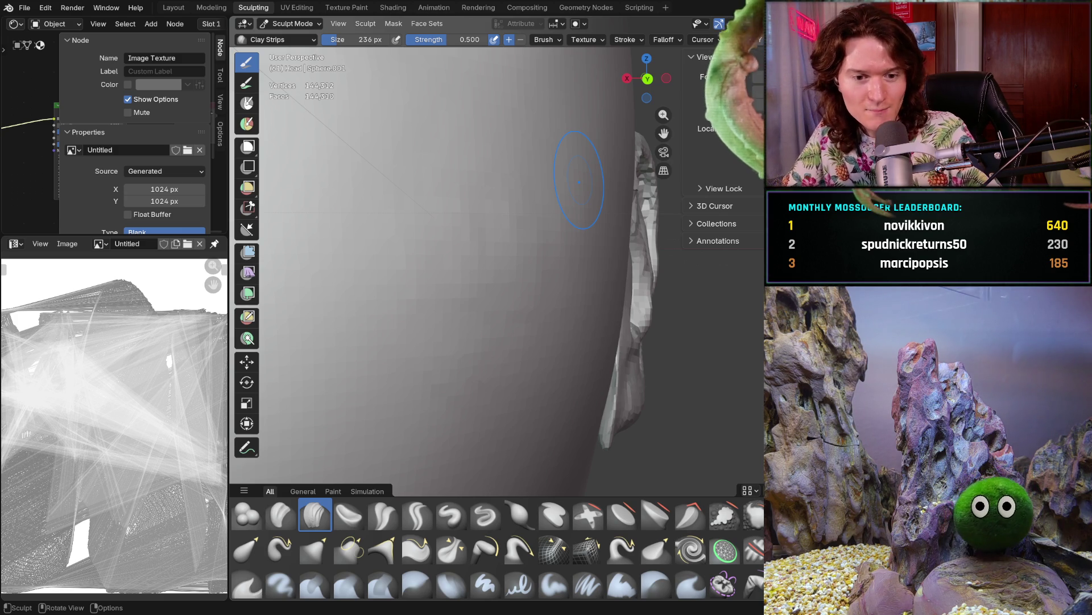
Cancel a stray operation and frame the whole head in the viewport
key(b)
key(Escape)
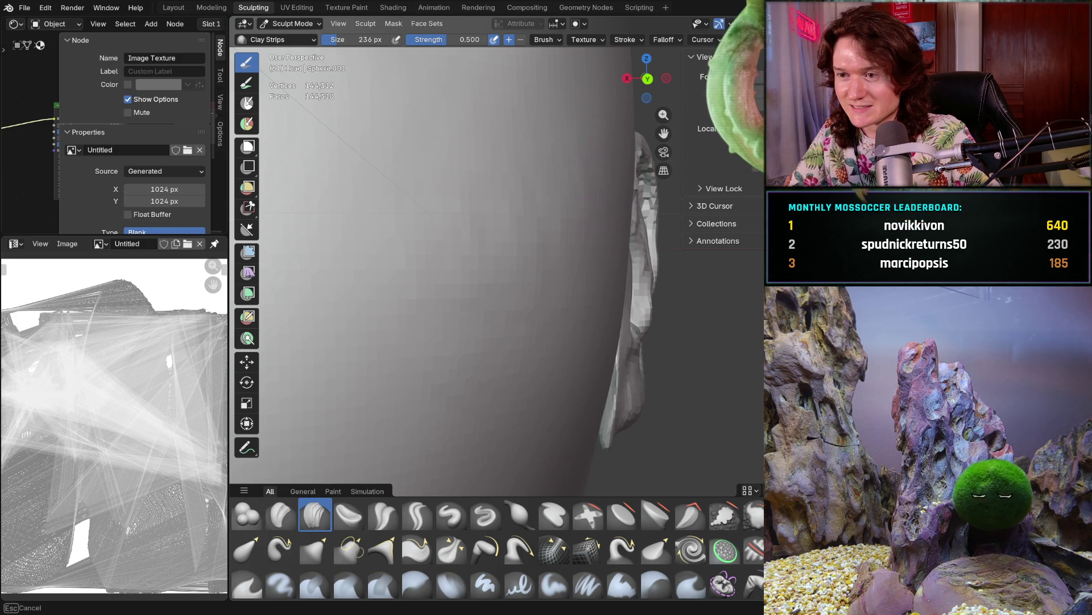
key(KP_Decimal)
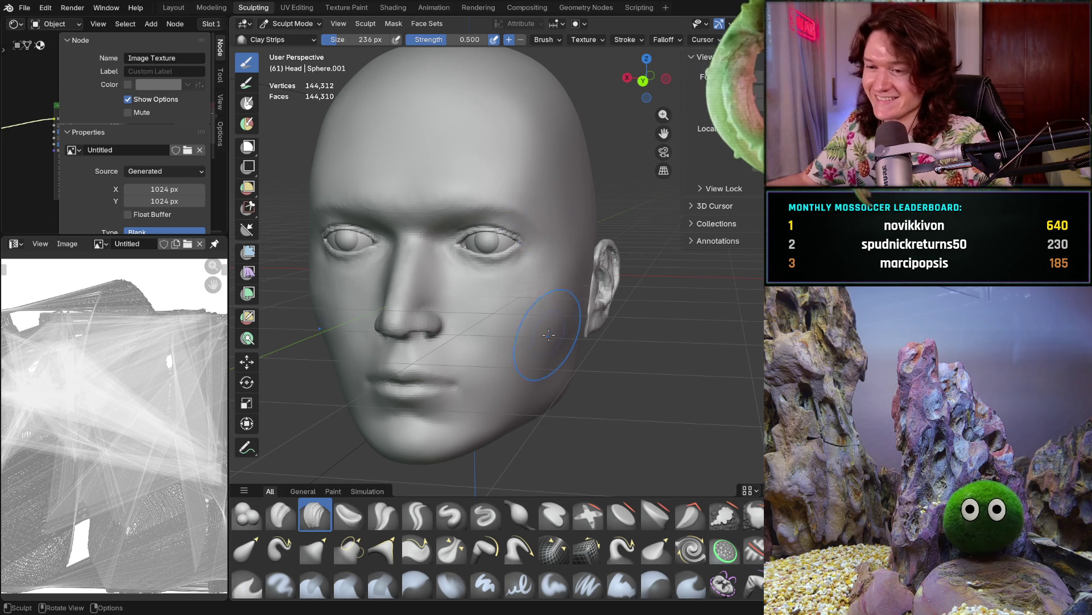
scroll(550, 333, up, 6)
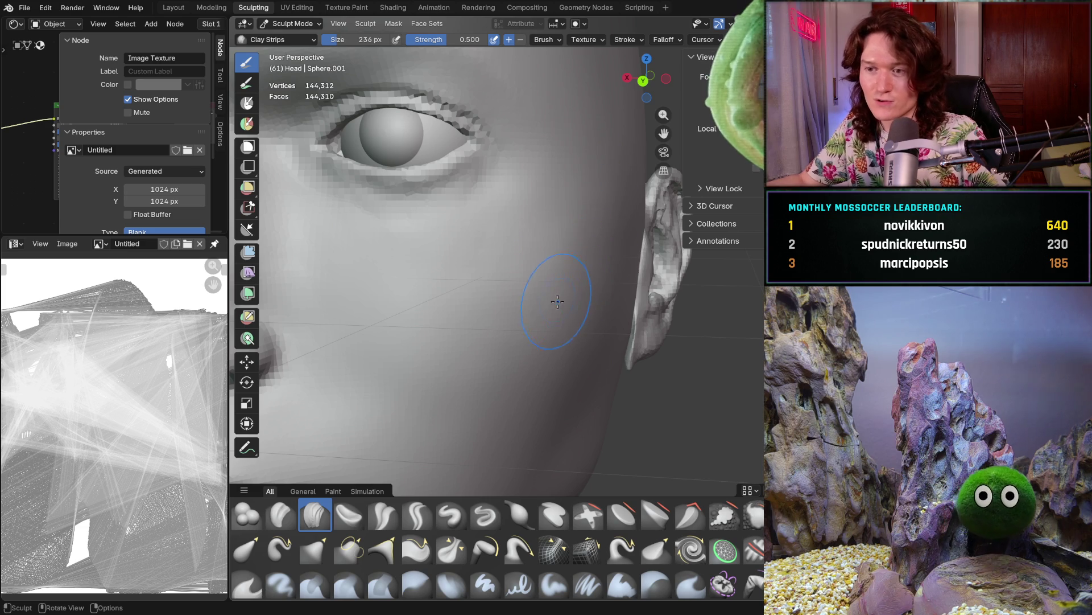
Orbit the head to a near-profile view of the cheek near the ear
mouse_move(557, 298)
middle_down()
mouse_move(496, 300)
mouse_move(499, 282)
mouse_move(400, 231)
middle_up()
Orbit further around the head's side and zoom out to see it whole
mouse_move(504, 279)
middle_down()
mouse_move(544, 268)
mouse_move(556, 208)
middle_up()
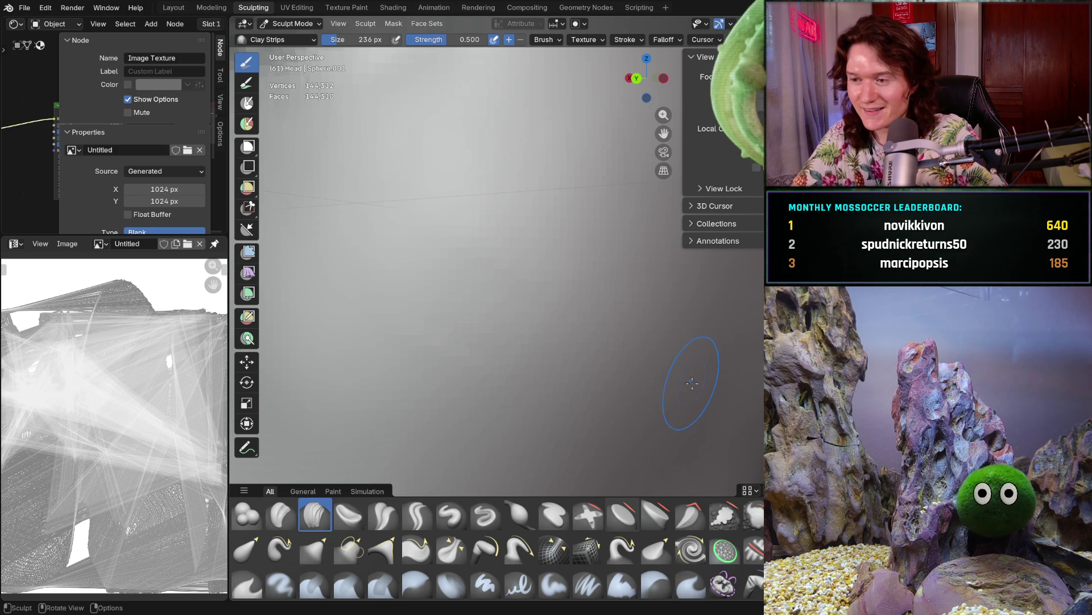
mouse_move(564, 288)
ctrl+middle_down()
mouse_move(589, 304)
mouse_move(555, 308)
ctrl+middle_up()
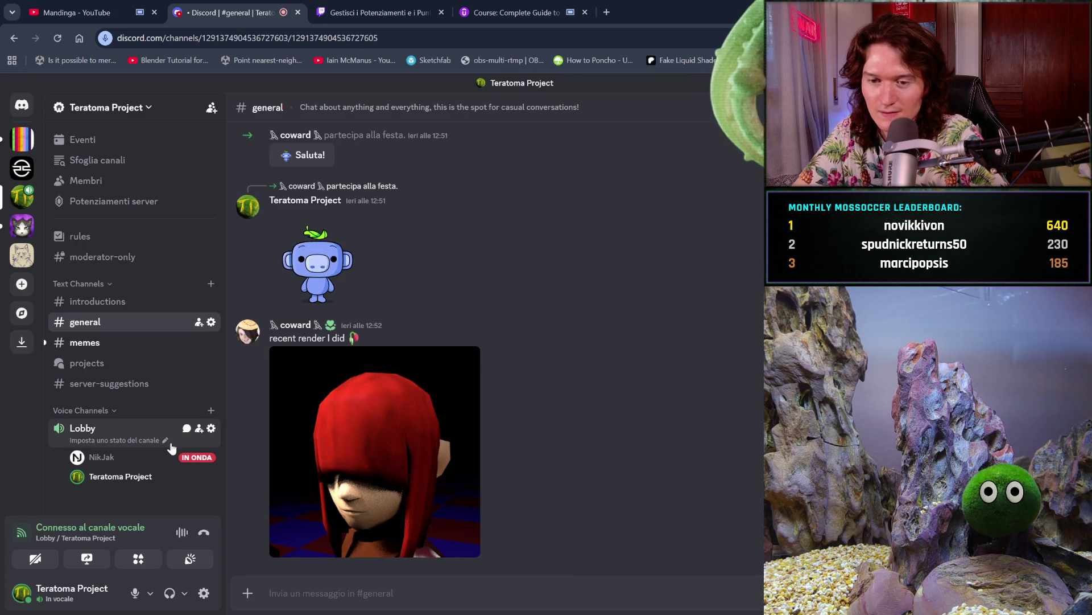
Start watching the member's live screen share in Lobby, then switch to the Mandinga video tab
click(137, 466)
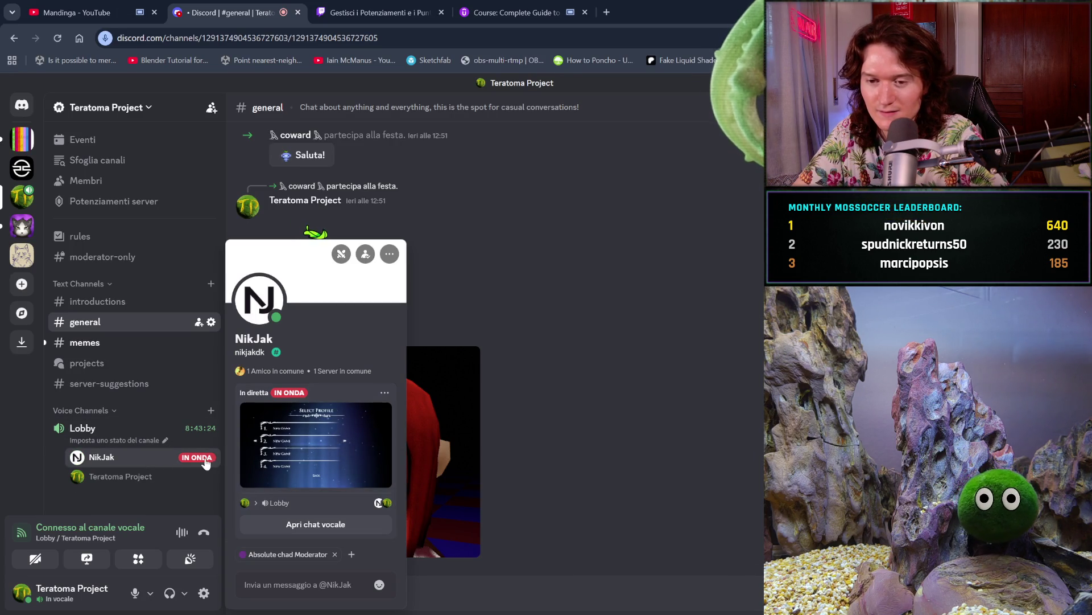
click(294, 449)
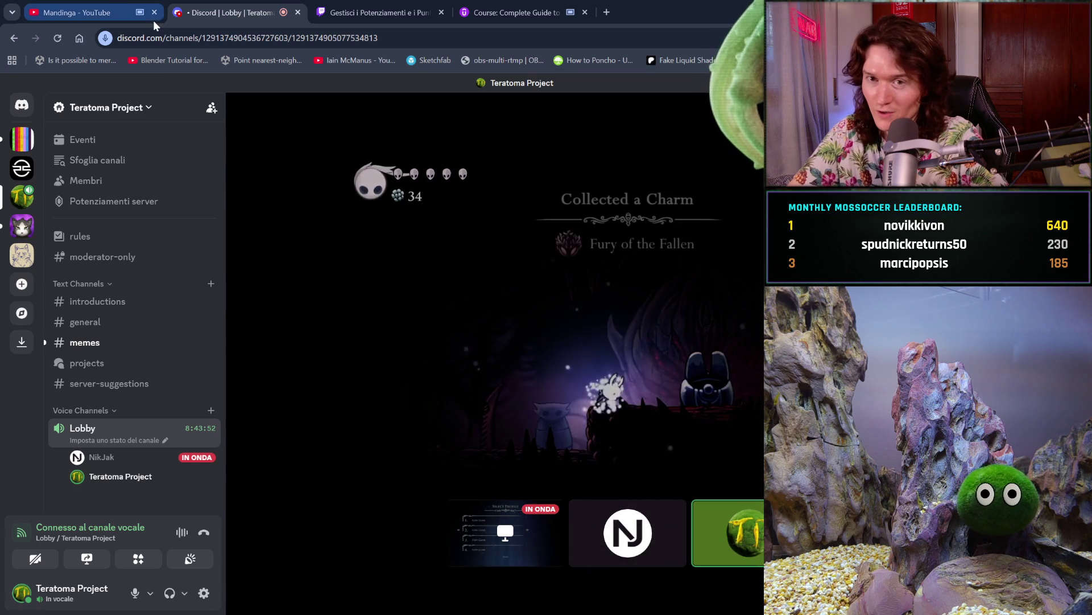
key(ctrl+1)
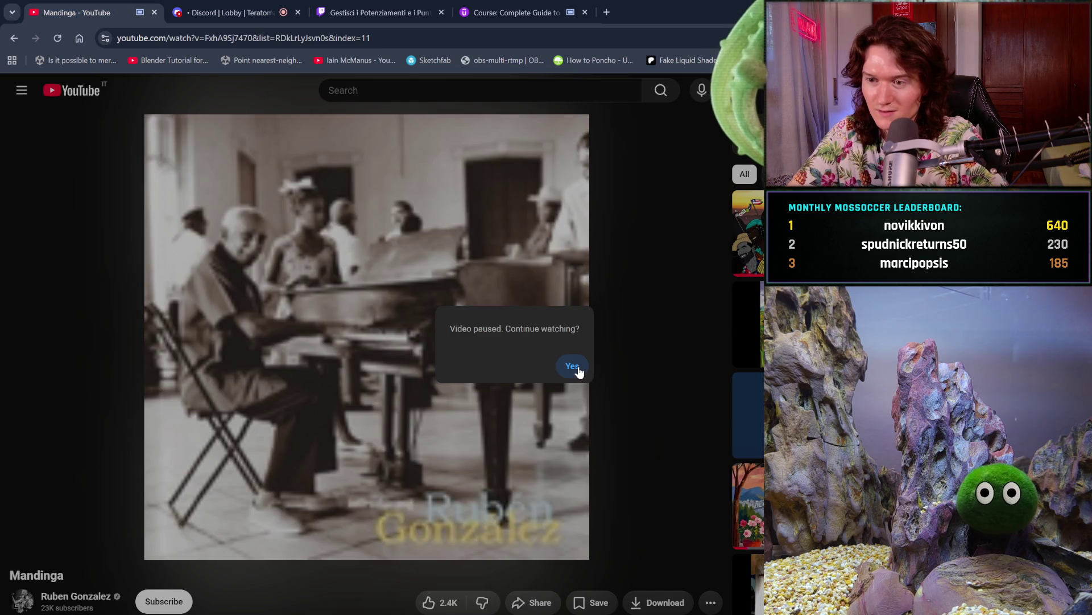
Resume the paused Mandinga video and return to the Discord stream
click(577, 371)
click(231, 12)
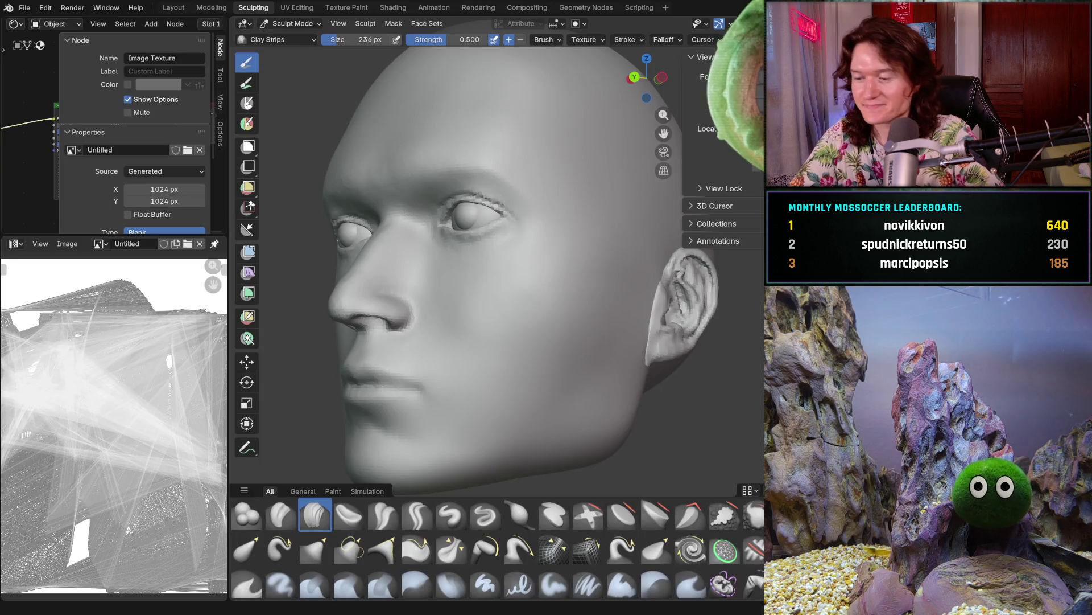
Turn the sculpted head toward a near-front view of the face
mouse_move(555, 367)
middle_down()
mouse_move(618, 331)
mouse_move(500, 311)
middle_up()
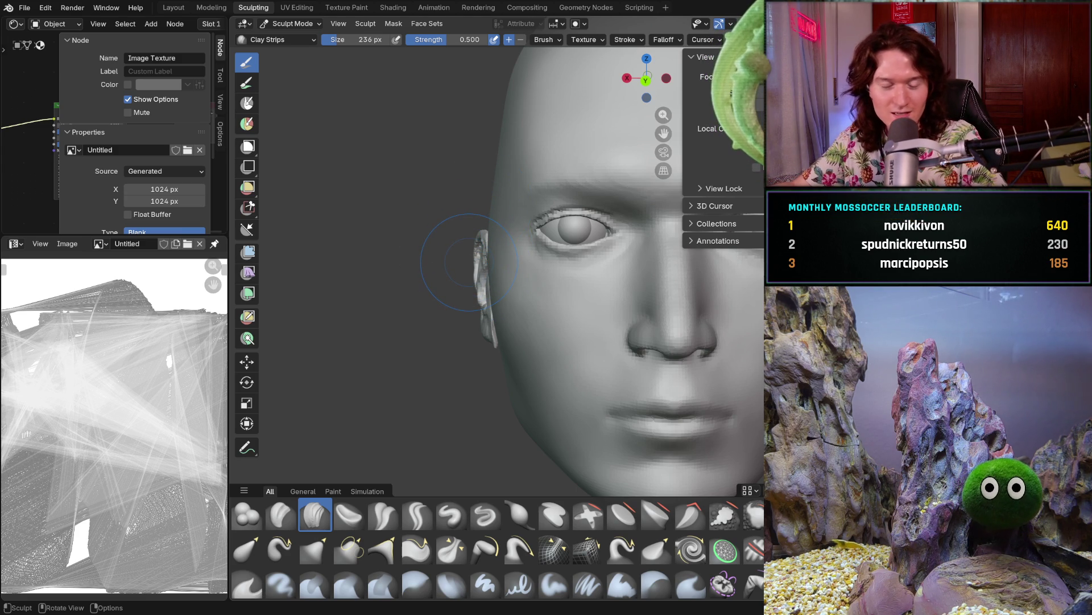
Lay a clay strip on the side of the head near the ear, then pull back to see head and ear
middle_drag(520, 290, 511, 243)
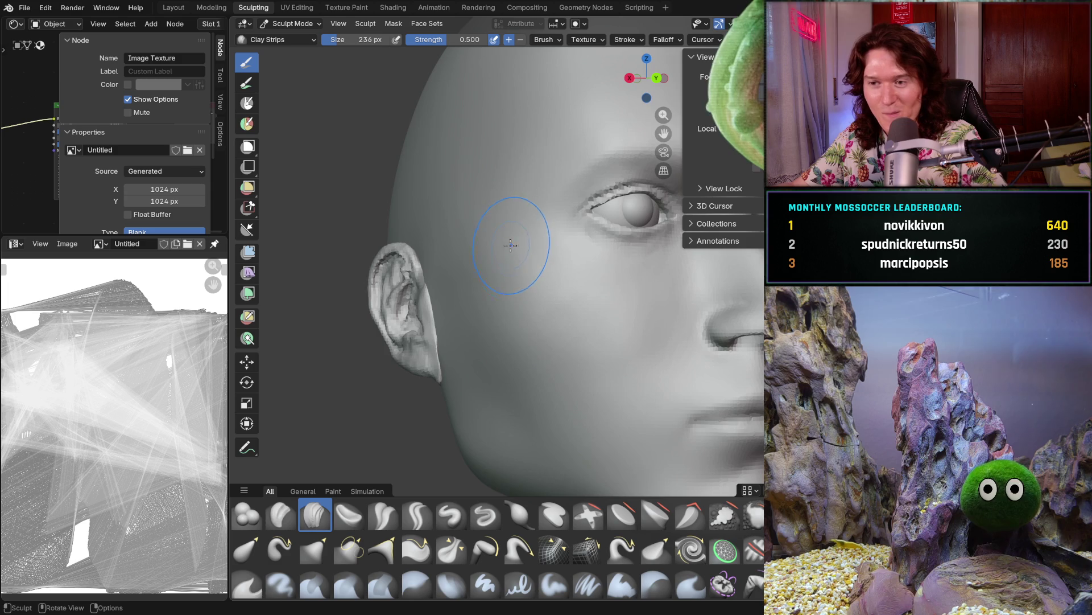
middle_drag(482, 296, 481, 323)
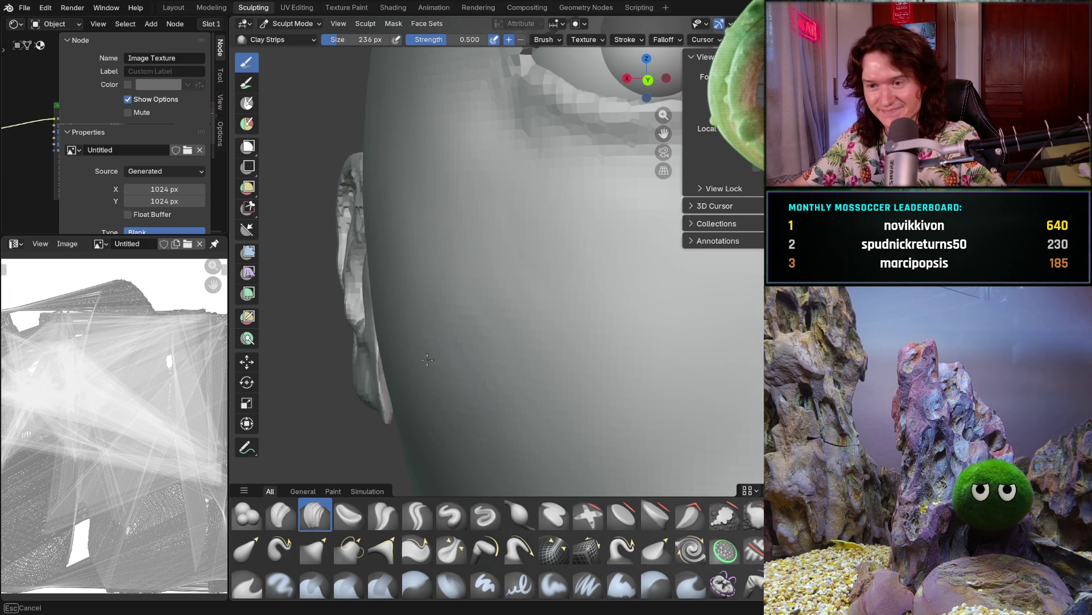
scroll(478, 294, down, 4)
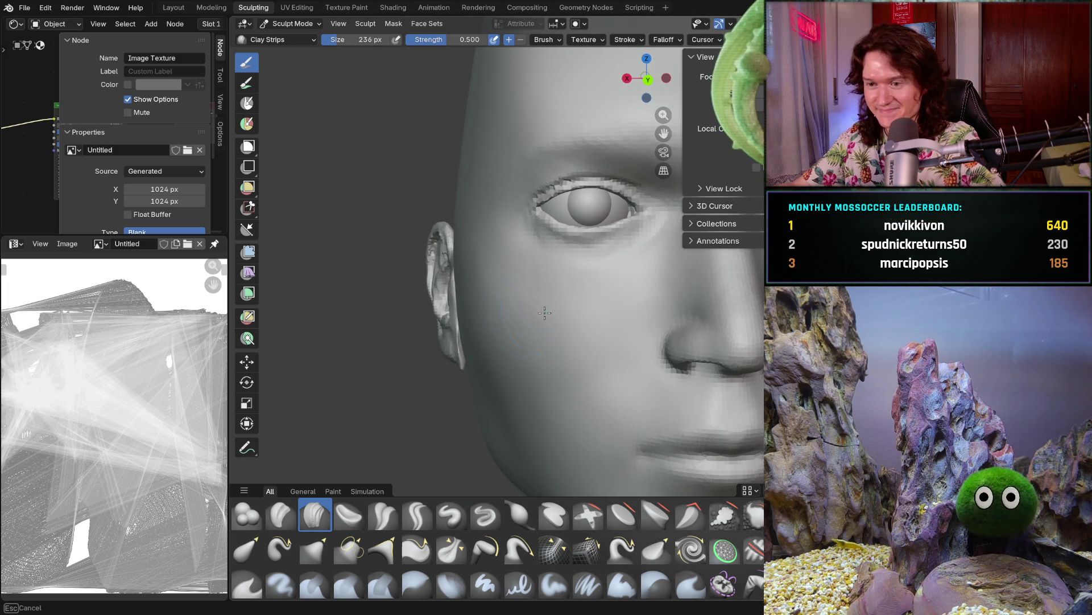
mouse_move(476, 334)
middle_down()
mouse_move(513, 317)
mouse_move(436, 310)
mouse_move(537, 269)
mouse_move(552, 302)
mouse_move(564, 226)
mouse_move(624, 237)
middle_up()
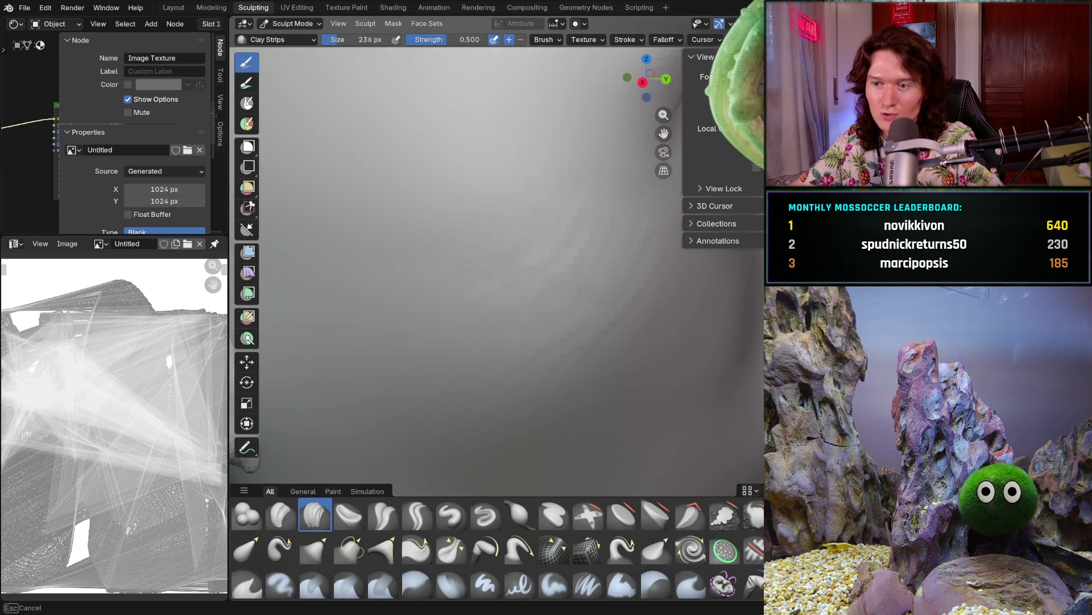
shift+middle_drag(451, 236, 451, 271)
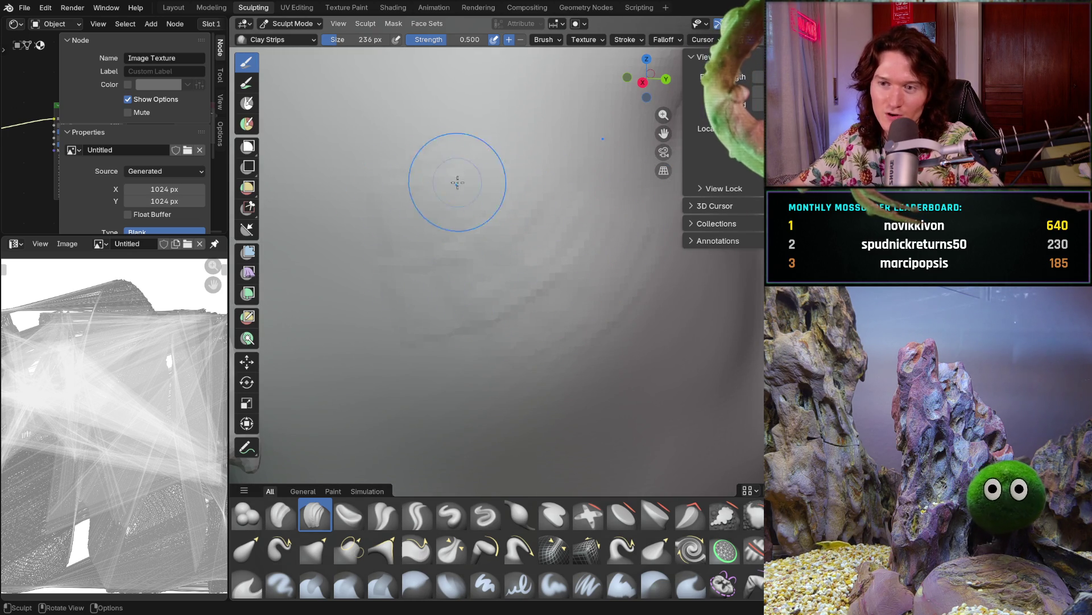
mouse_move(494, 307)
middle_down()
mouse_move(545, 294)
mouse_move(534, 277)
middle_up()
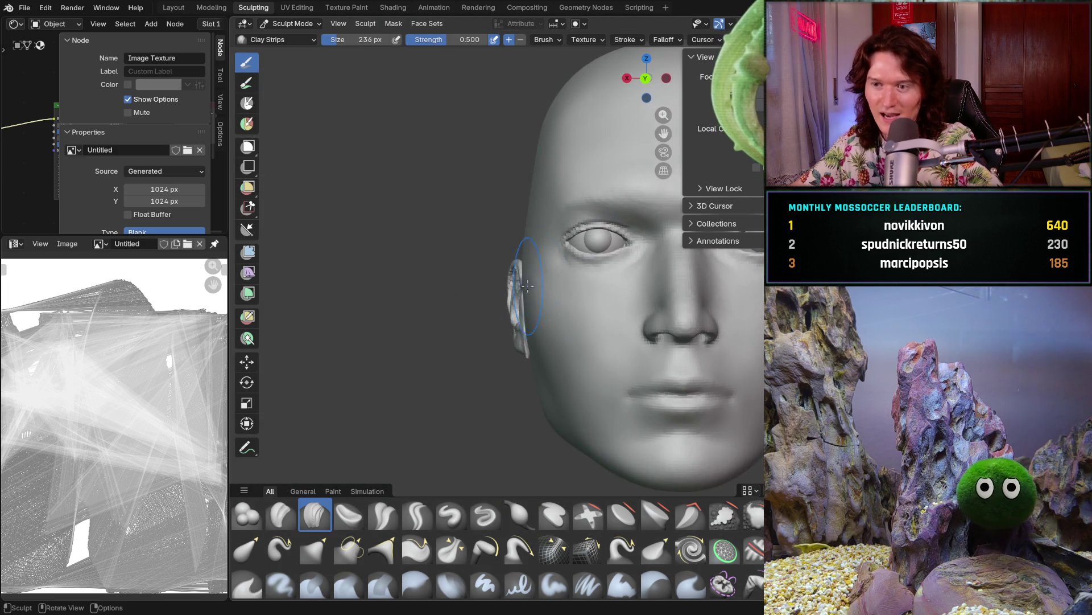
scroll(528, 270, up, 5)
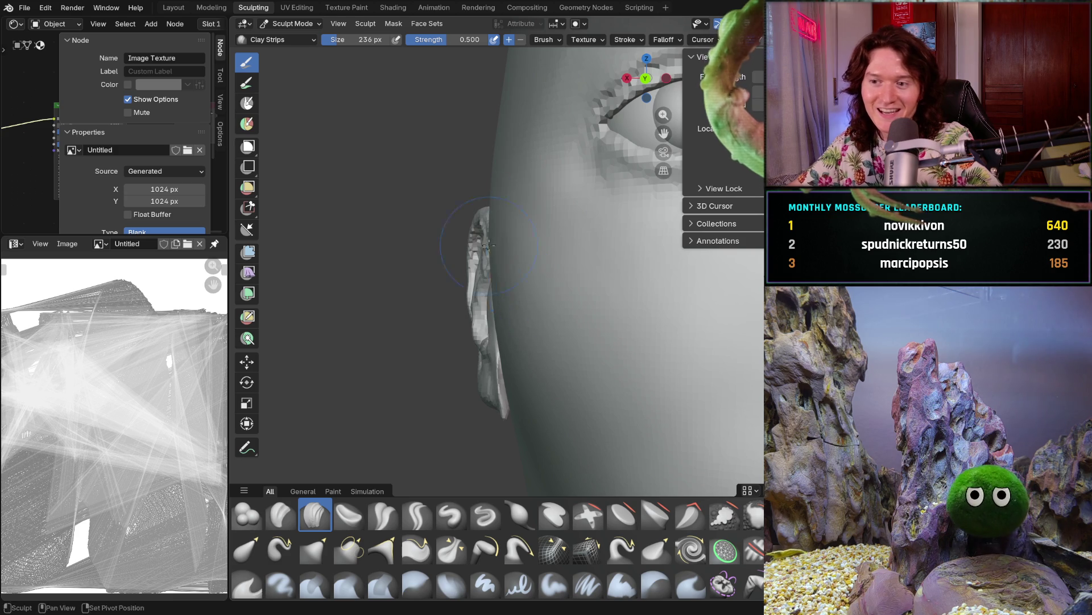
Inspect the ear from the side, pan across it and settle on a side view of cheek and jaw
mouse_move(523, 282)
middle_down()
mouse_move(472, 308)
mouse_move(478, 325)
middle_up()
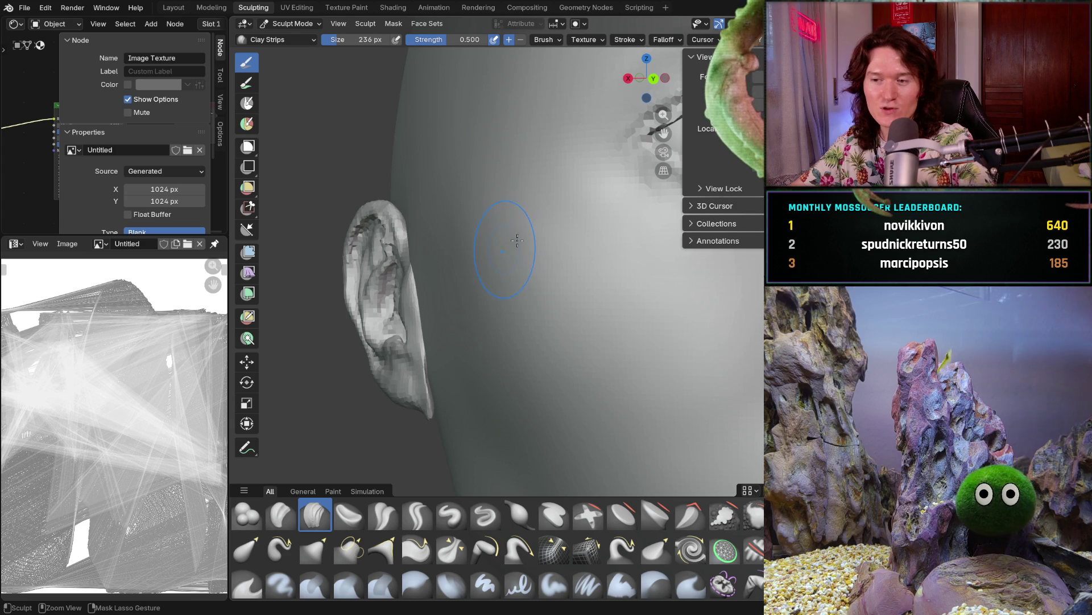
key(shift)
shift+middle_drag(526, 314, 479, 202)
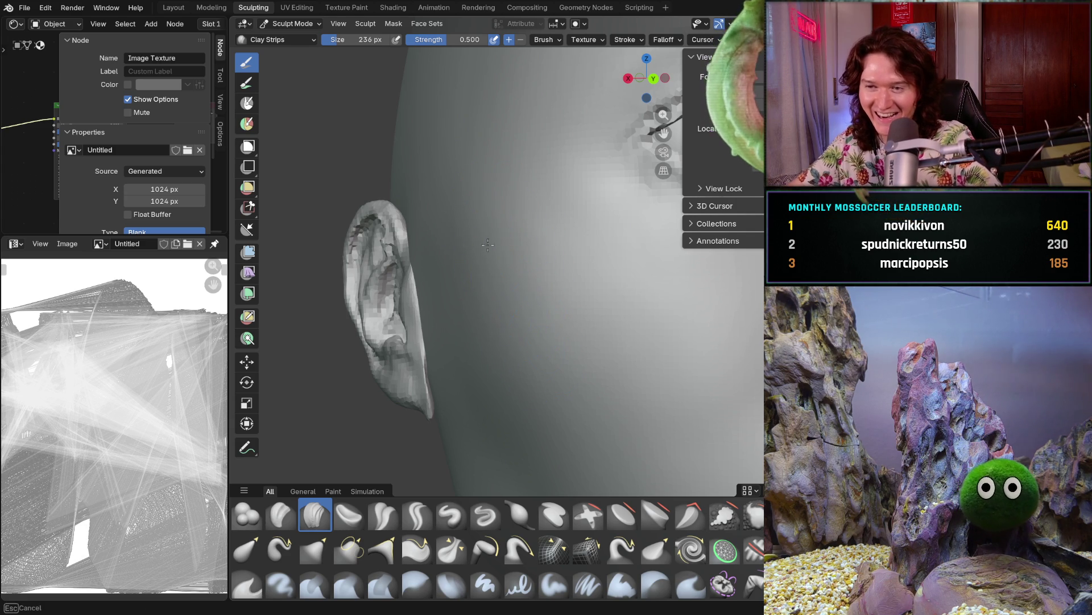
scroll(536, 205, down, 5)
mouse_move(572, 341)
middle_down()
mouse_move(696, 265)
mouse_move(567, 289)
mouse_move(641, 296)
middle_up()
scroll(568, 288, up, 5)
Inspect the temple above the ear from several side angles while refining it
mouse_move(688, 330)
middle_down()
mouse_move(677, 284)
mouse_move(659, 302)
middle_up()
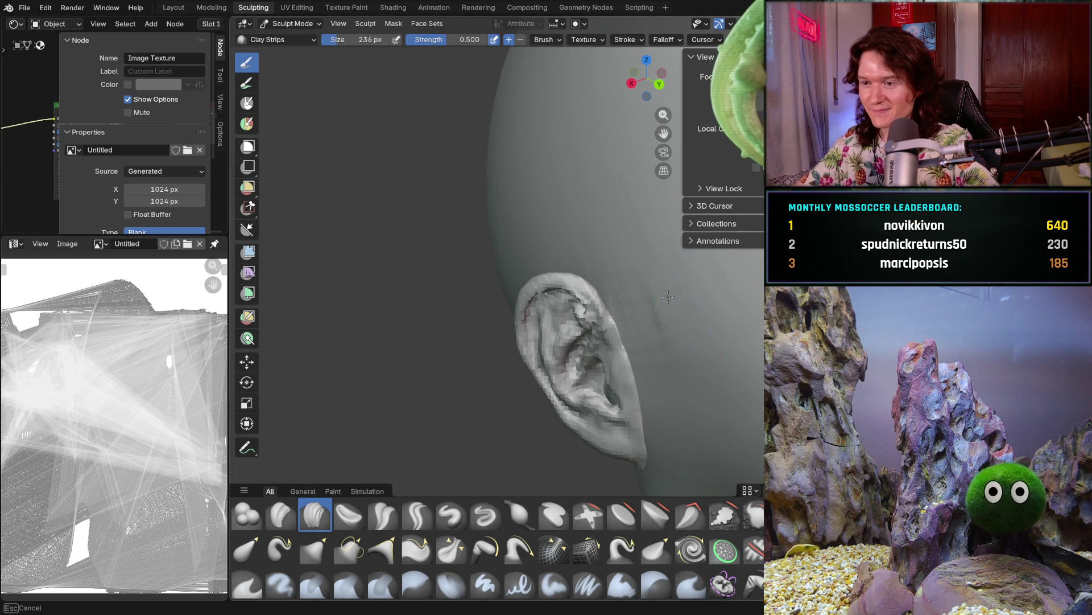
mouse_move(665, 346)
middle_down()
mouse_move(626, 325)
mouse_move(659, 338)
middle_up()
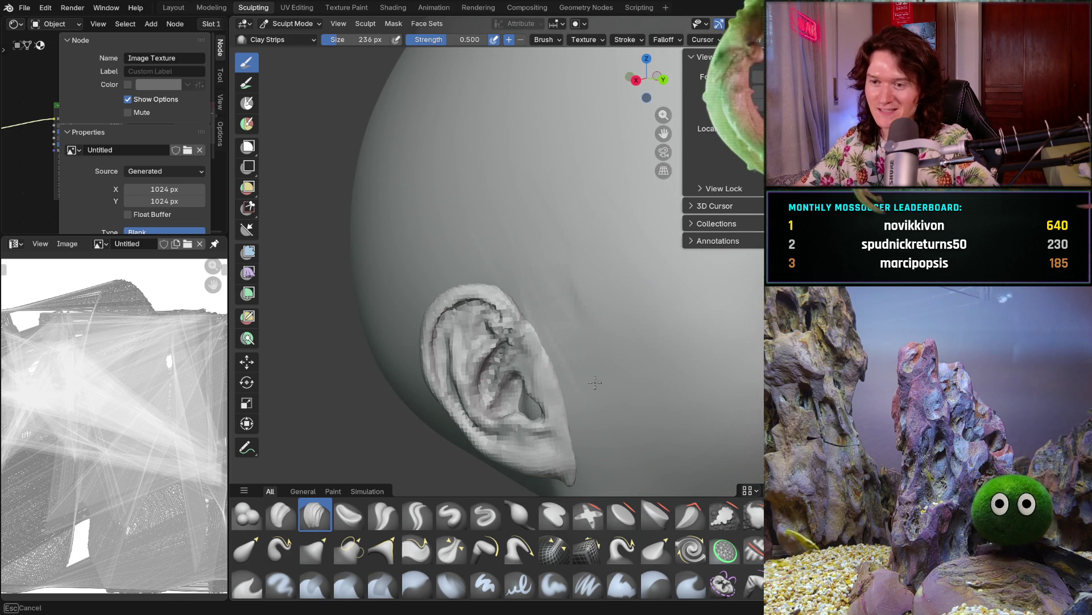
middle_drag(607, 171, 624, 215)
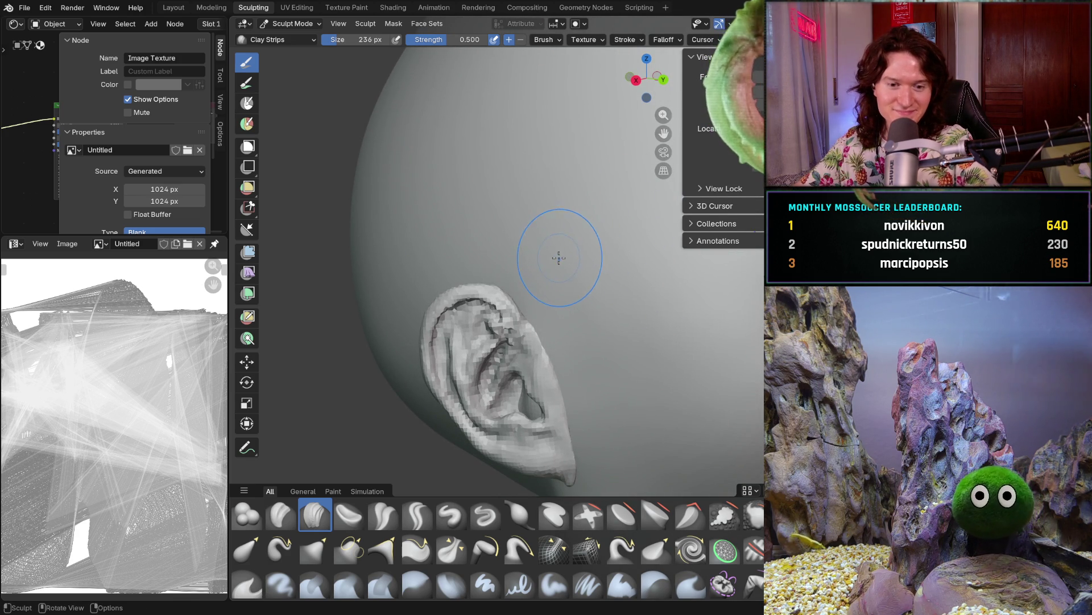
shift+middle_drag(560, 257, 555, 267)
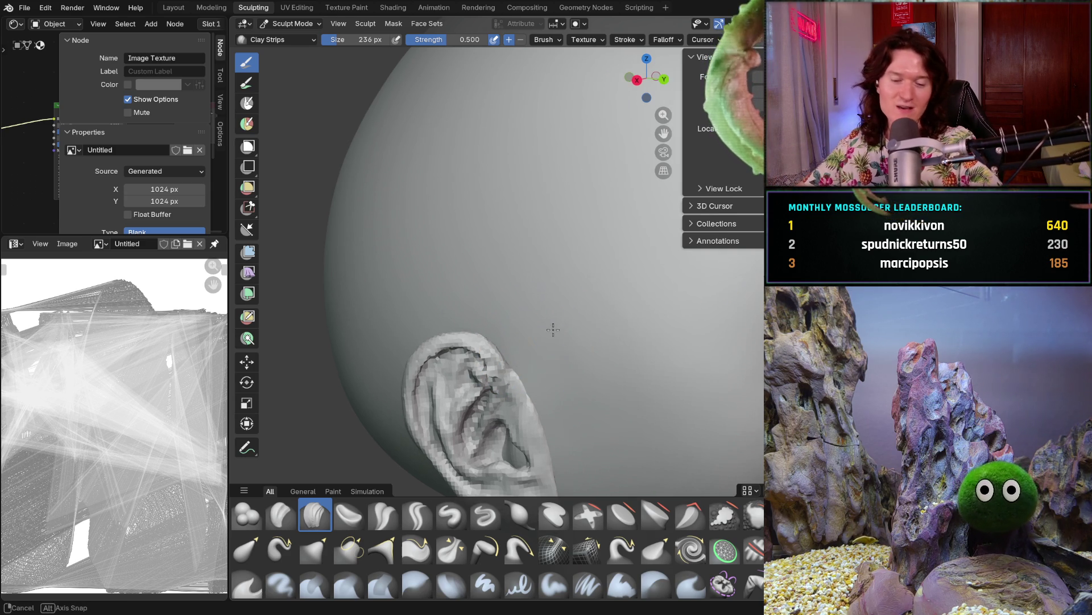
middle_drag(541, 320, 604, 310)
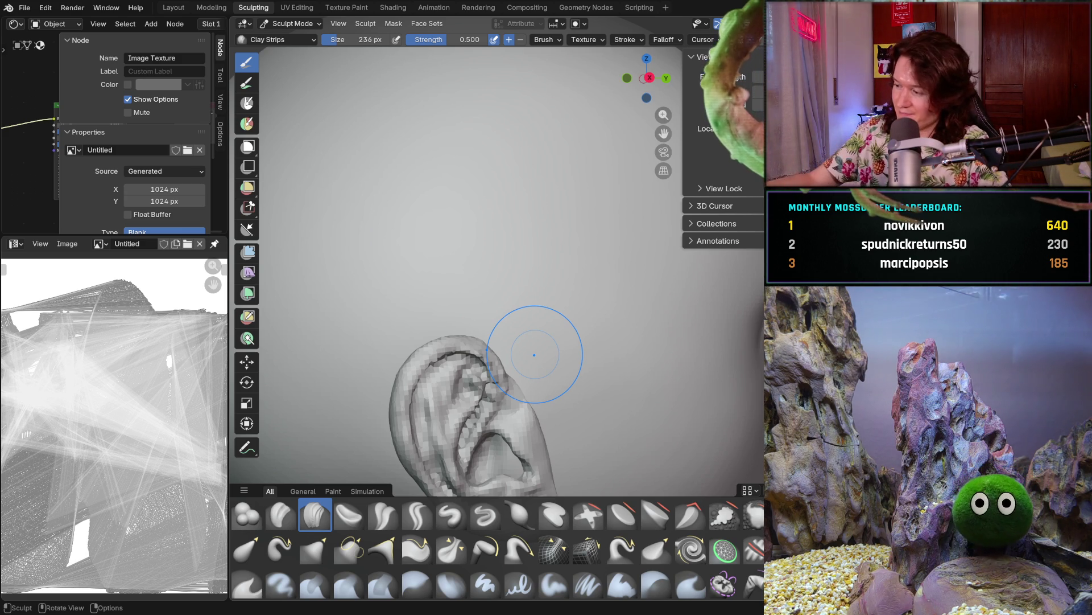
mouse_move(566, 334)
middle_down()
mouse_move(636, 318)
mouse_move(541, 346)
mouse_move(547, 332)
middle_up()
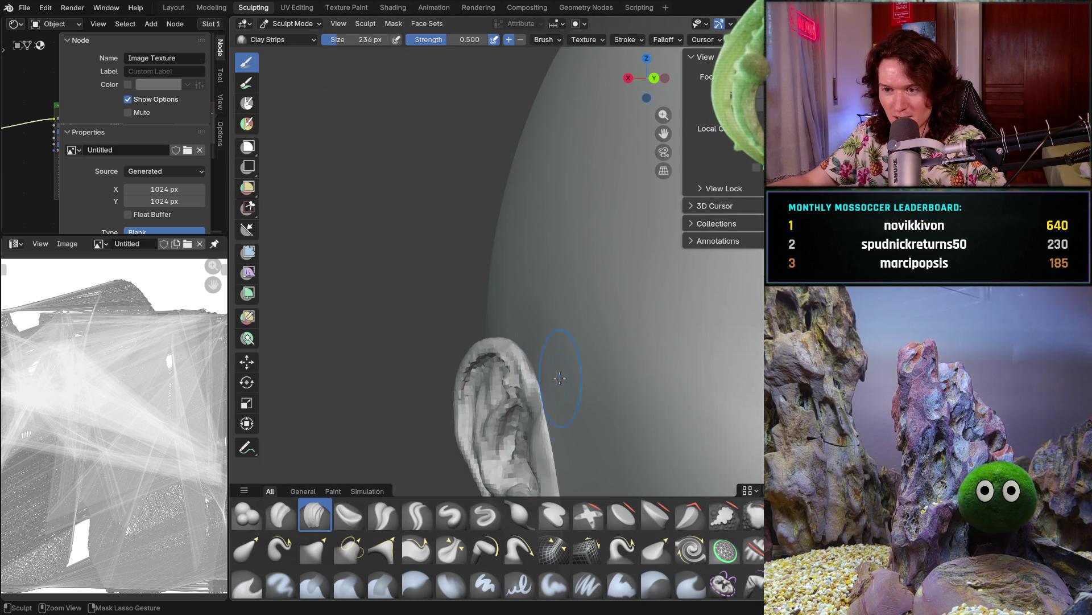
Check the area between ear and eye from below, then zoom out to a front view of the whole head
middle_drag(530, 318, 561, 332)
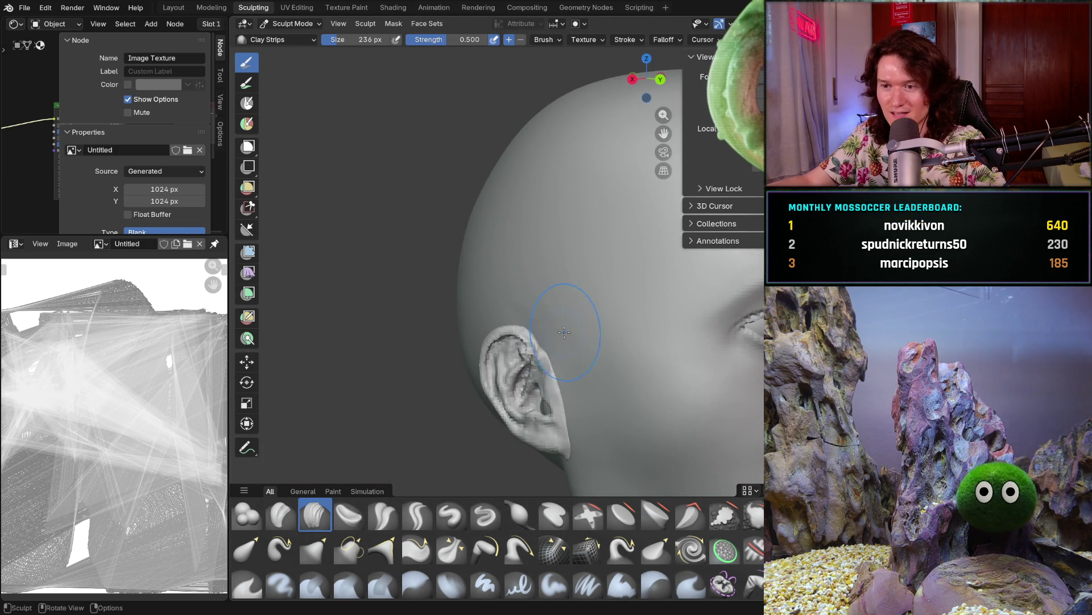
scroll(601, 346, up, 4)
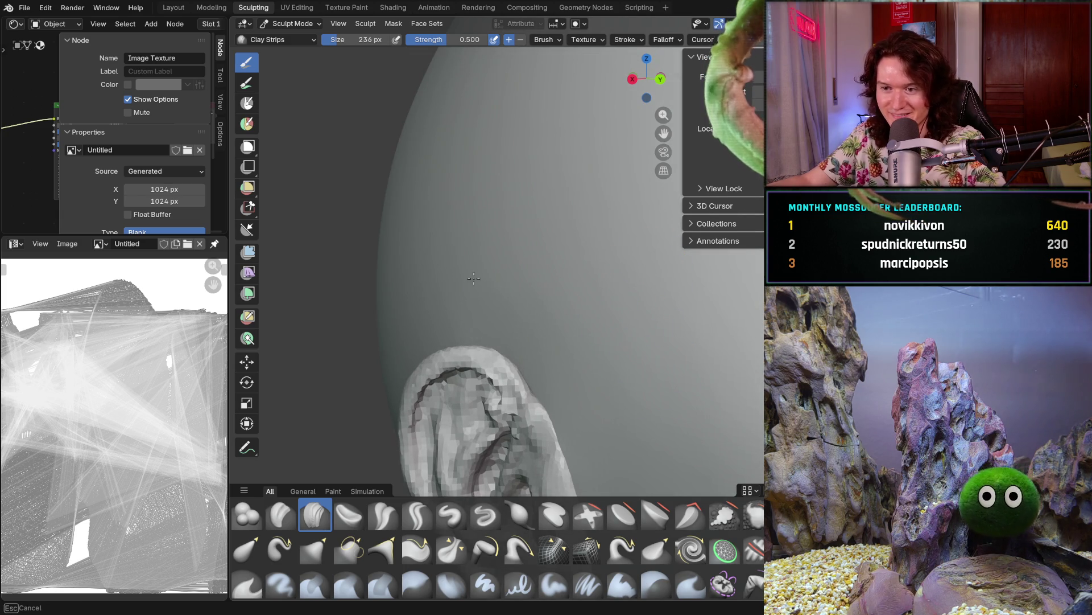
scroll(585, 287, down, 2)
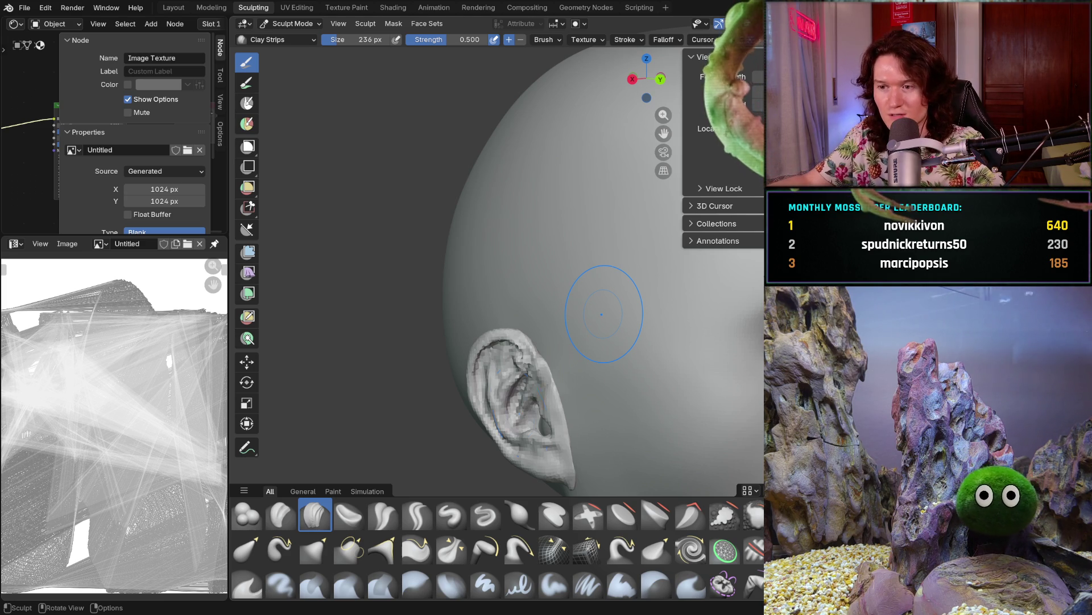
mouse_move(555, 325)
middle_down()
mouse_move(642, 261)
mouse_move(546, 376)
mouse_move(564, 361)
mouse_move(497, 342)
mouse_move(536, 333)
middle_up()
scroll(498, 343, up, 3)
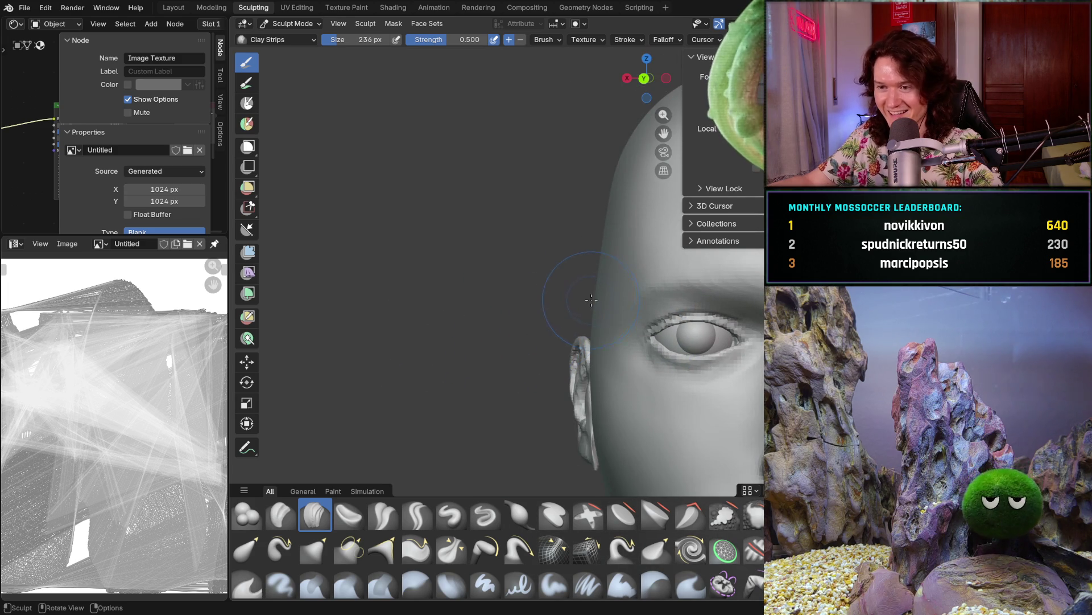
ctrl+shift+drag(588, 299, 595, 309)
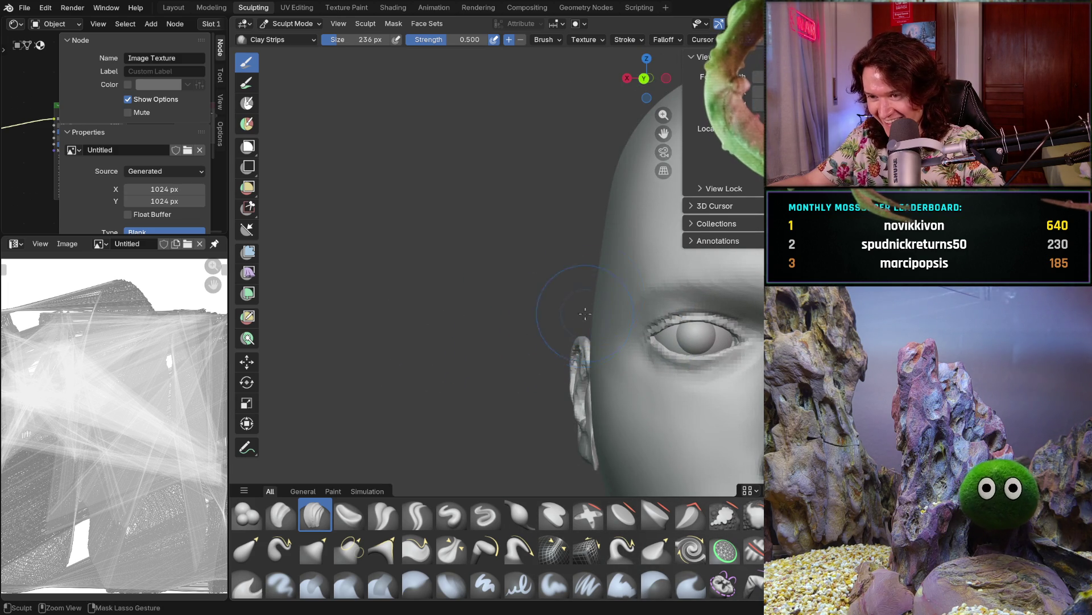
mouse_move(593, 301)
middle_down()
mouse_move(622, 280)
mouse_move(586, 275)
middle_up()
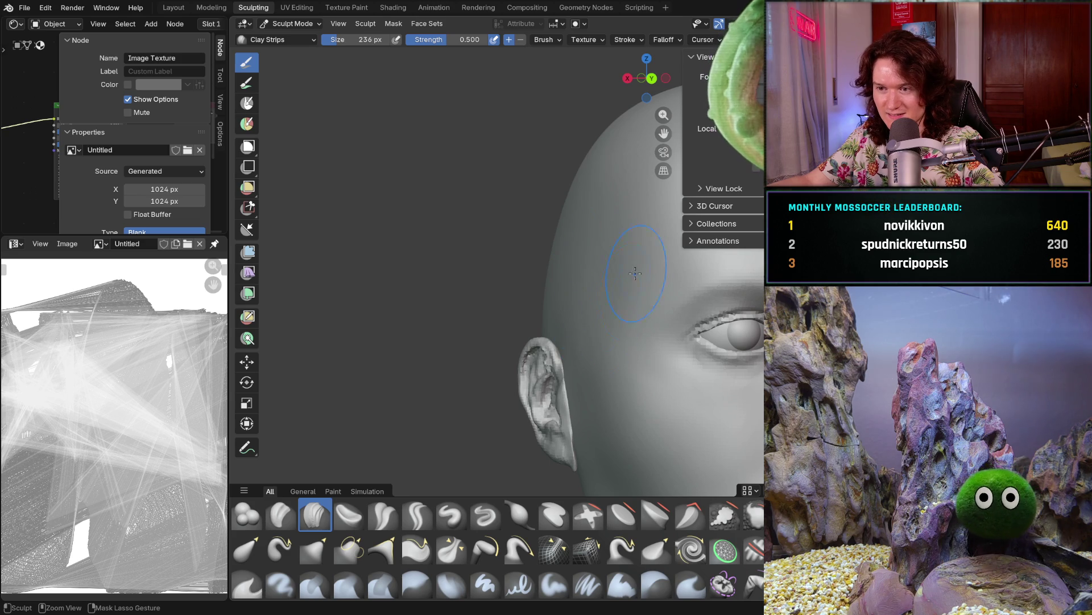
middle_drag(574, 319, 576, 344)
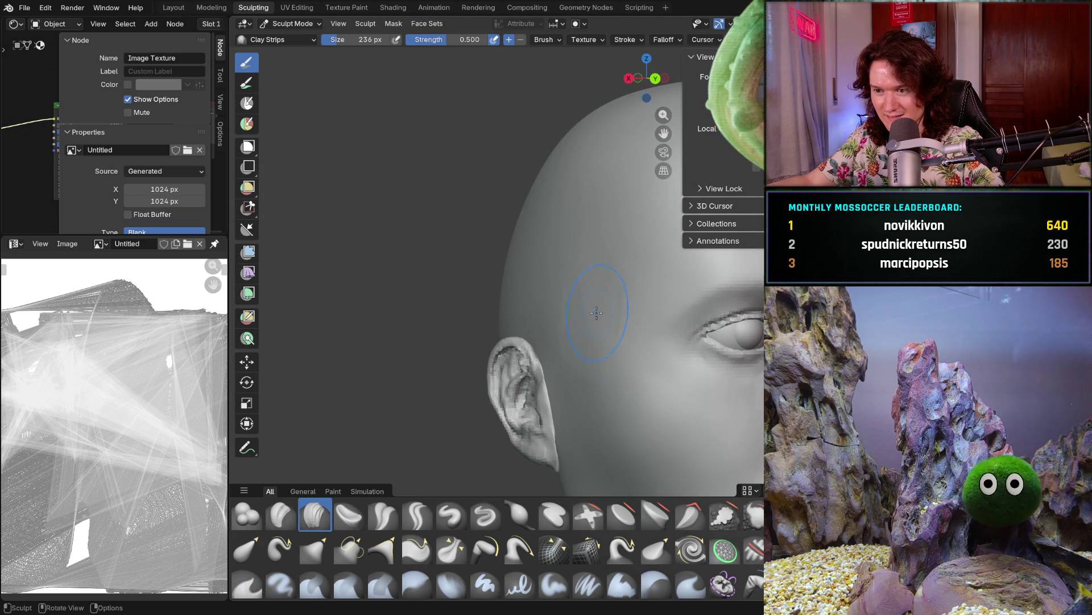
middle_drag(576, 344, 572, 398)
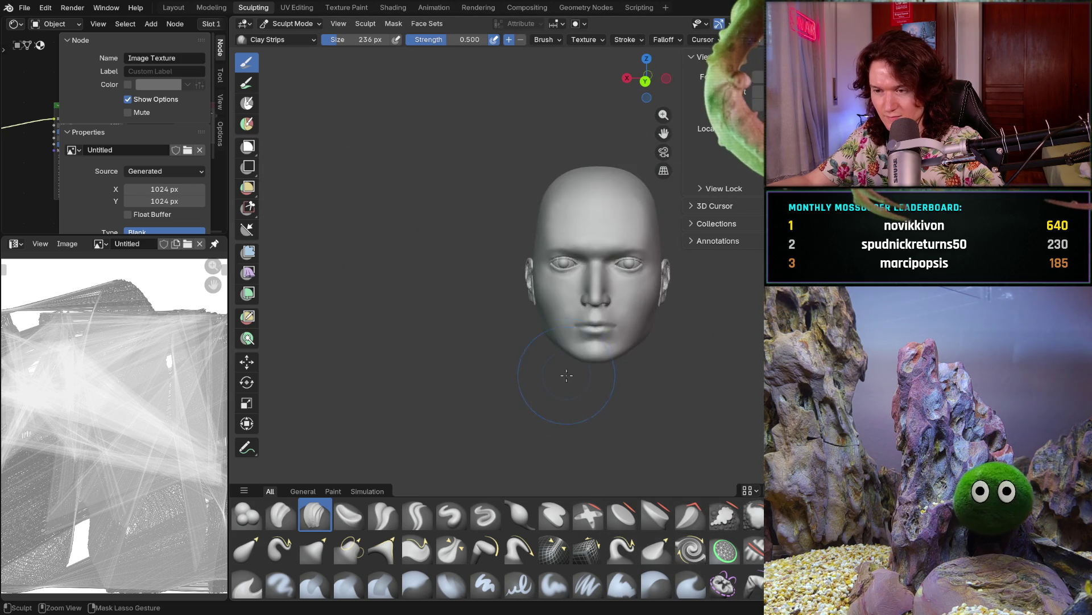
scroll(573, 398, up, 4)
Orbit and zoom the head until the cheek in front of the ear fills the view
mouse_move(572, 398)
middle_down()
mouse_move(557, 341)
mouse_move(569, 300)
middle_up()
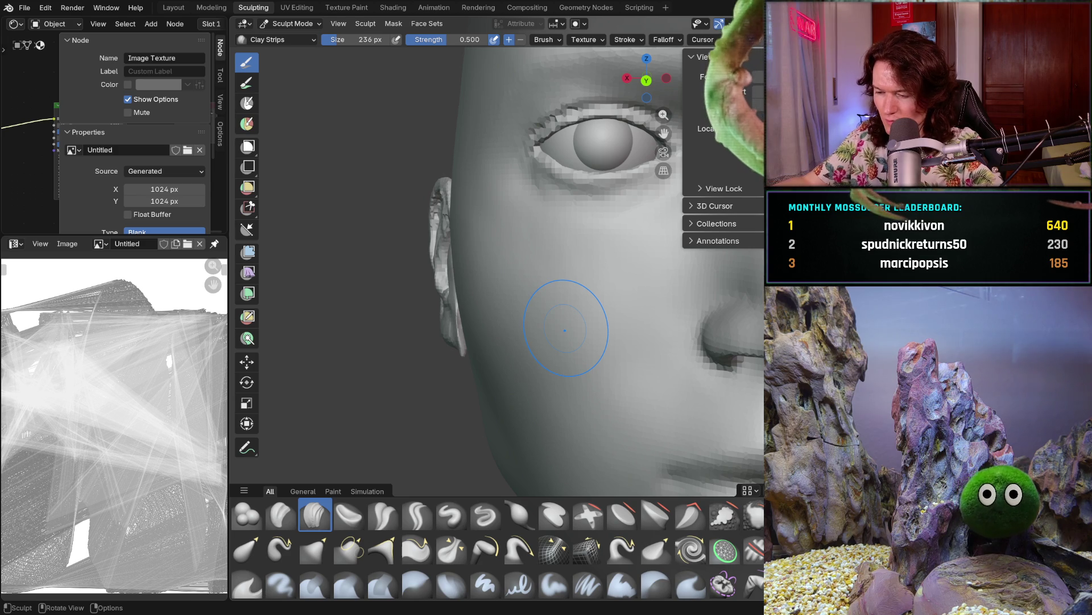
mouse_move(471, 389)
middle_down()
mouse_move(465, 380)
mouse_move(501, 330)
middle_up()
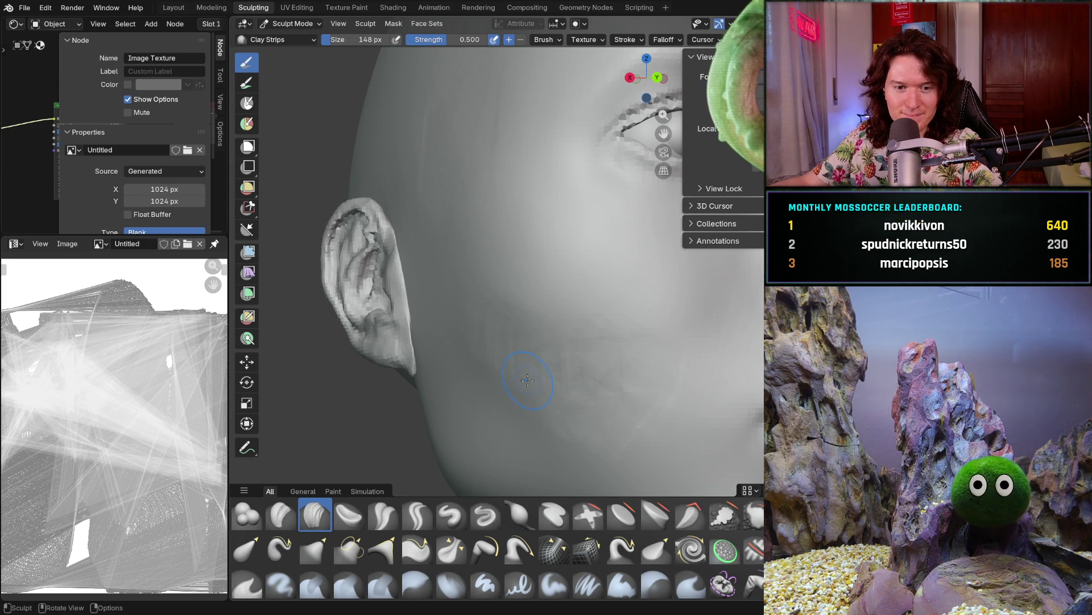
middle_drag(525, 382, 494, 383)
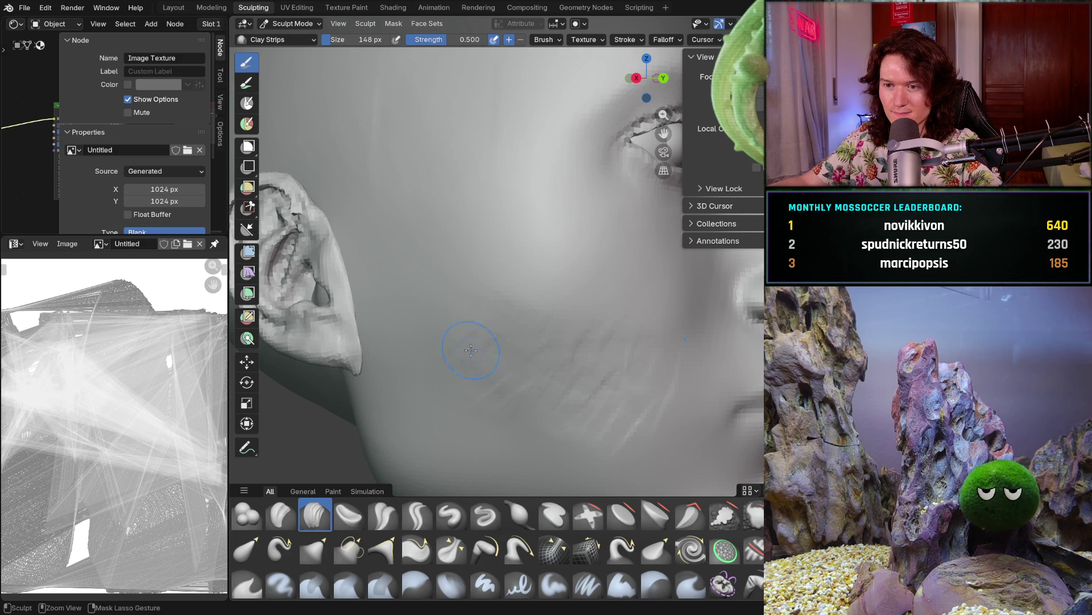
middle_drag(456, 287, 501, 291)
middle_drag(588, 335, 629, 354)
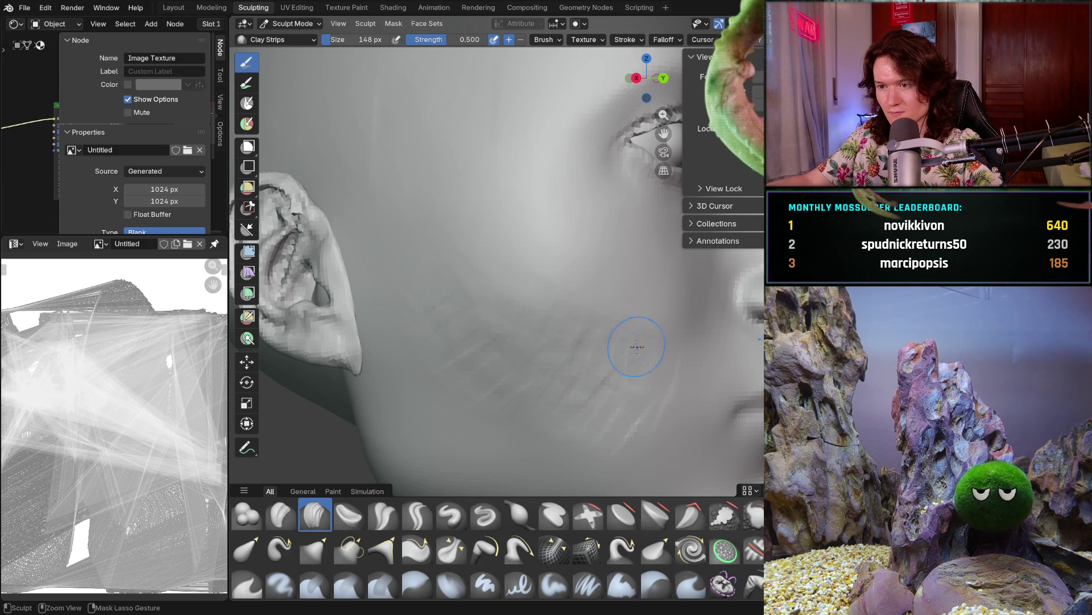
mouse_move(553, 413)
ctrl+middle_down()
mouse_move(479, 368)
mouse_move(456, 283)
ctrl+middle_up()
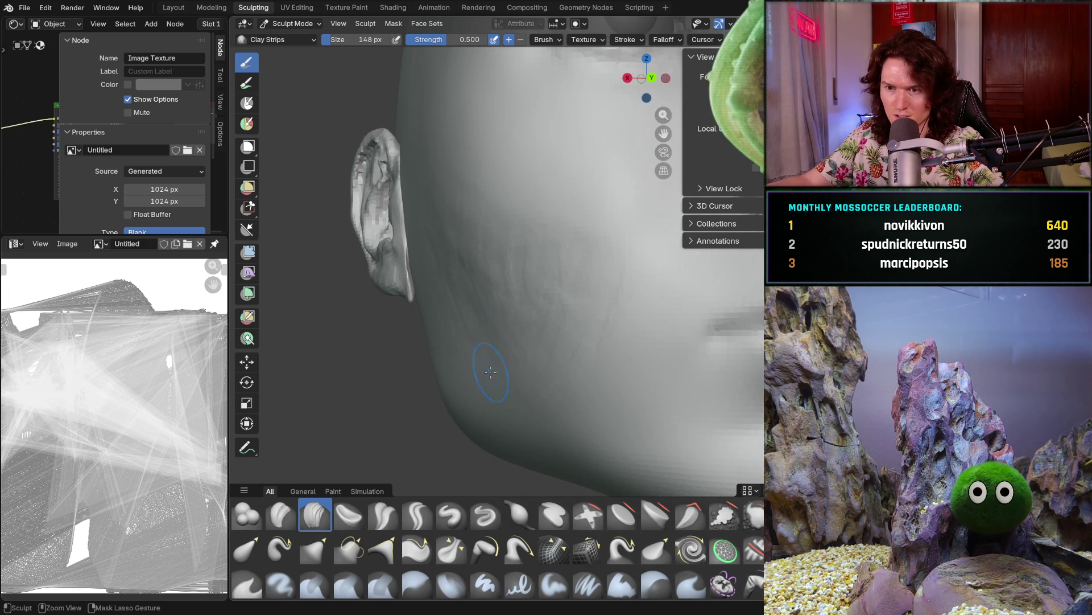
middle_drag(496, 355, 506, 281)
Lay several faint clay-strip strokes across the cheek in front of the ear
drag(506, 284, 482, 248)
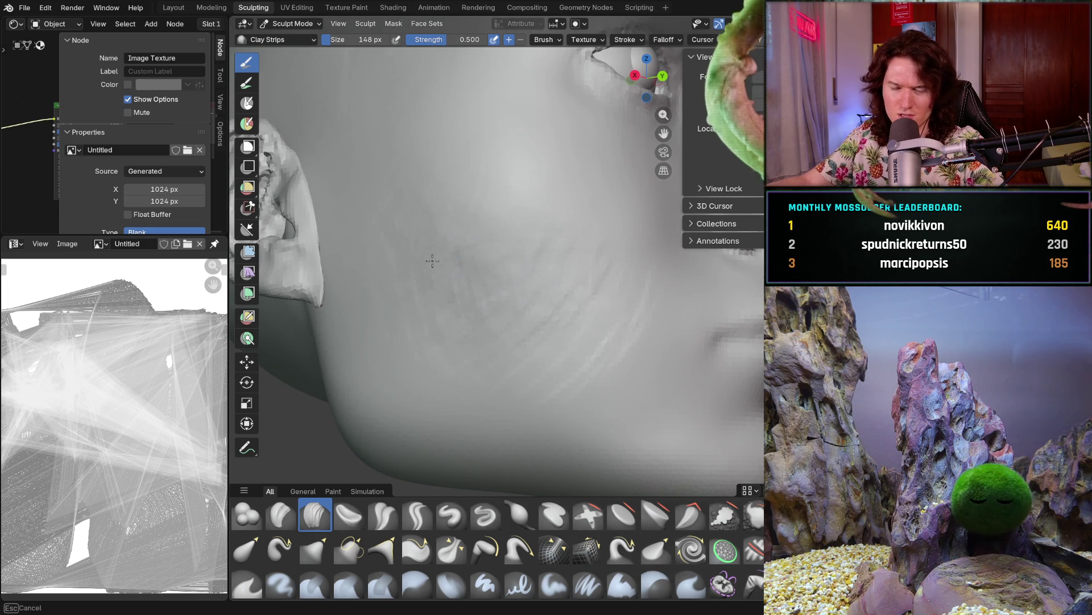
drag(512, 280, 478, 303)
drag(551, 262, 488, 251)
mouse_move(606, 333)
mouse_down()
mouse_move(537, 385)
mouse_move(558, 317)
mouse_move(553, 336)
mouse_up()
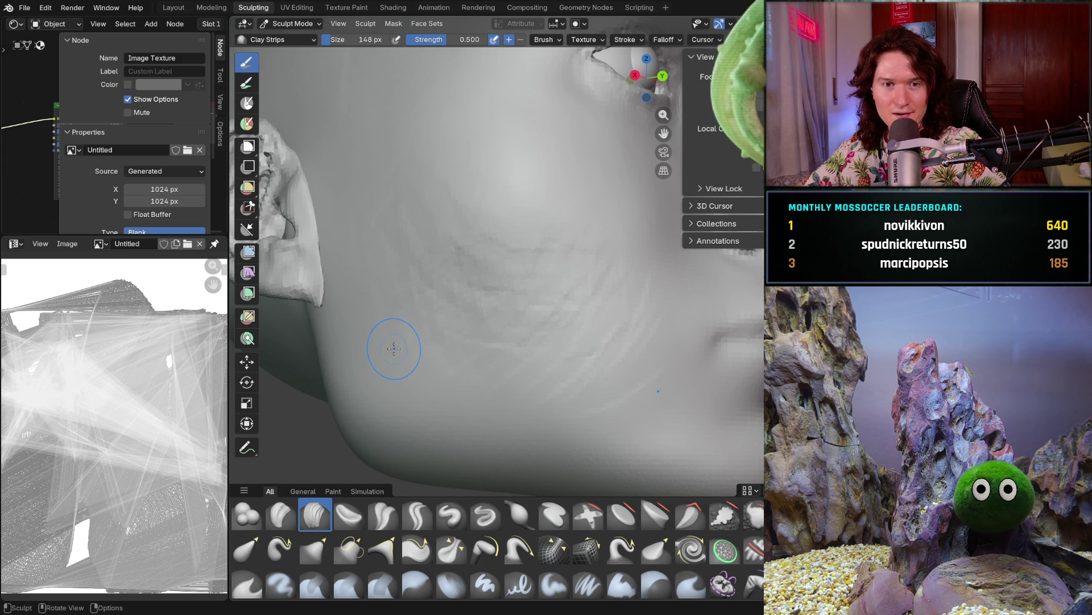
Resize the clay-strips brush to 204 px and layer two strokes along the jaw
key(f)
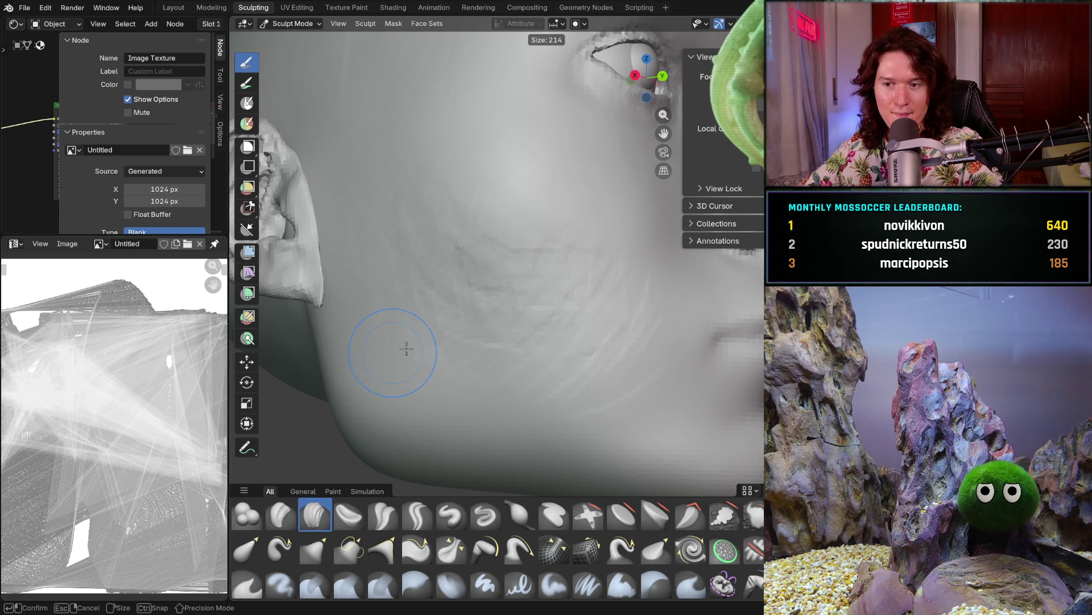
click(404, 349)
drag(380, 362, 395, 366)
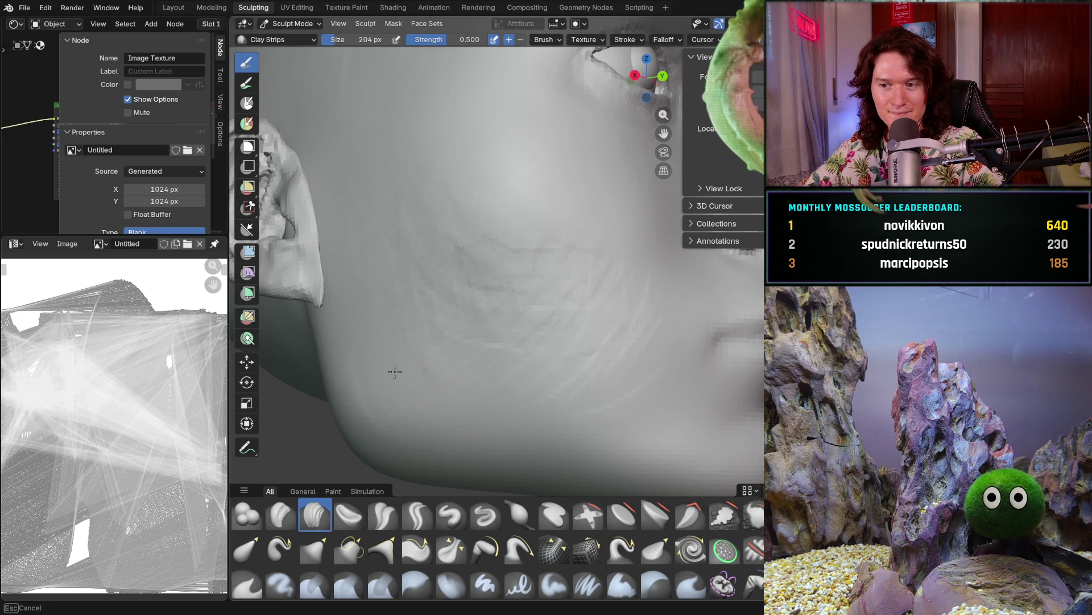
mouse_move(512, 415)
mouse_down()
mouse_move(507, 366)
mouse_move(570, 385)
mouse_up()
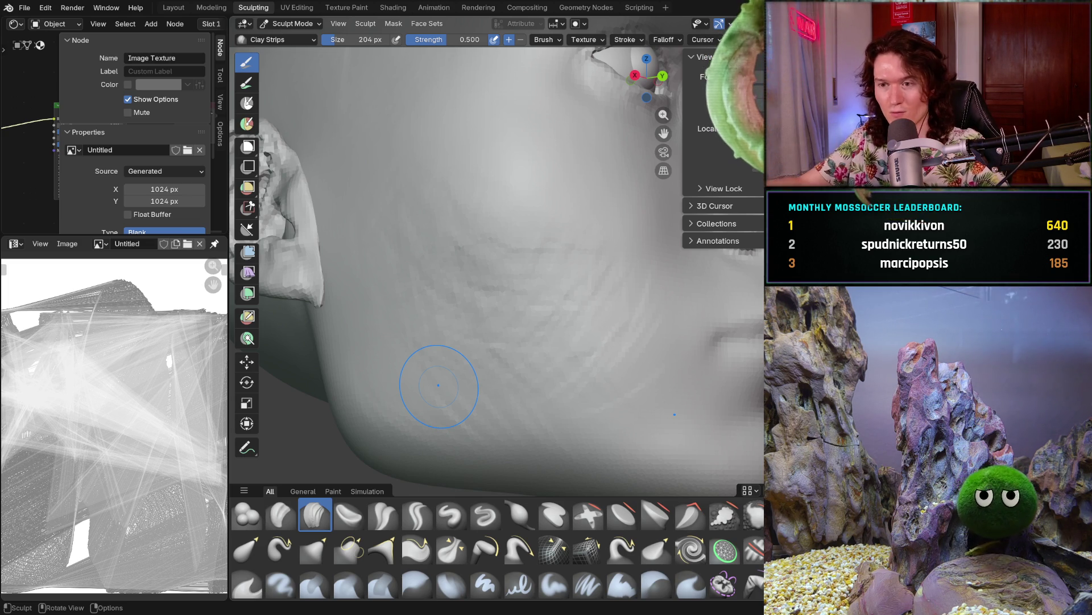
Orbit the view past the ear to a close frontal view of the head
key(b)
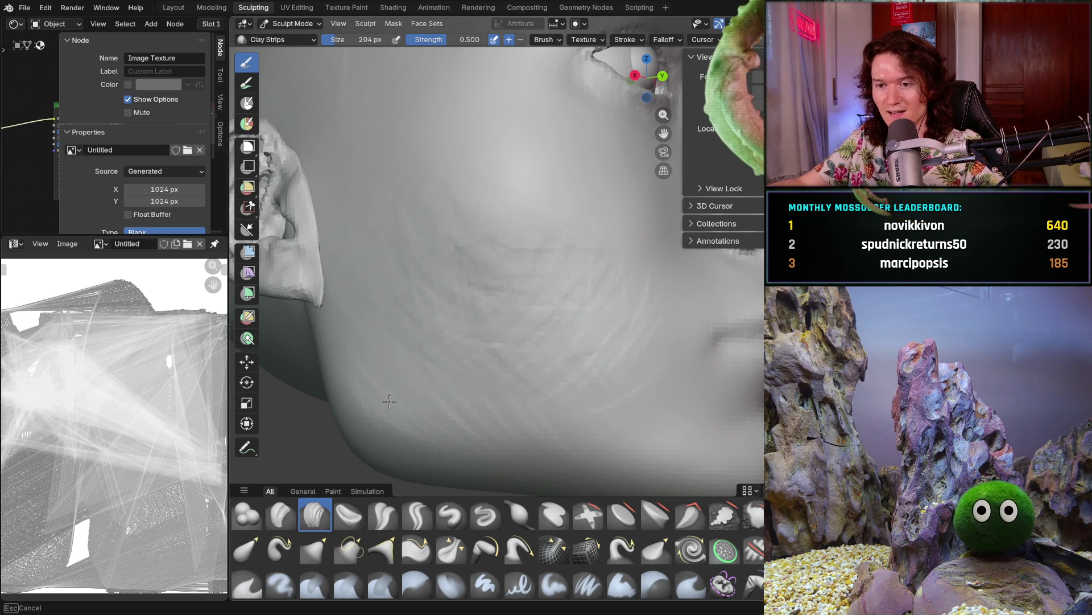
key(Escape)
middle_drag(451, 322, 465, 340)
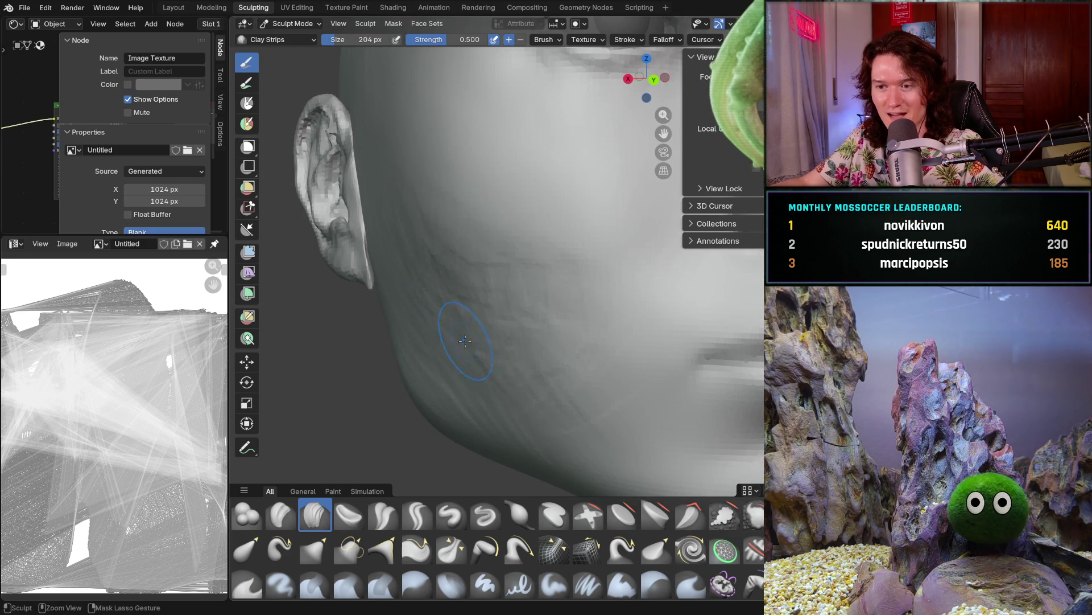
middle_drag(454, 323, 461, 317)
scroll(451, 317, down, 5)
scroll(477, 315, up, 1)
scroll(403, 354, up, 4)
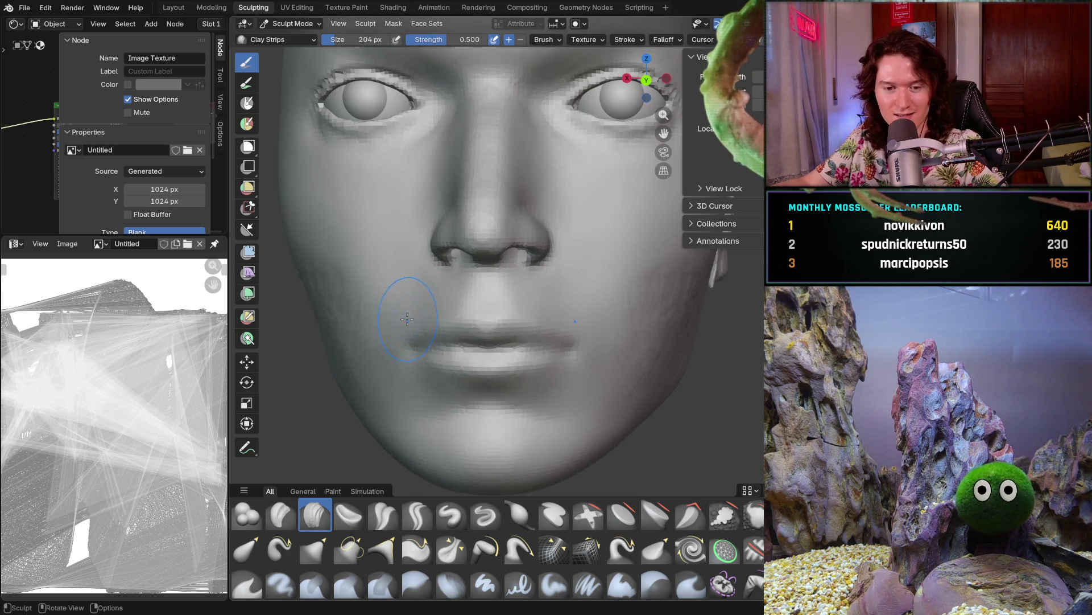
Orbit around the head through front and profile, reframing the ear and jaw line
mouse_move(402, 354)
middle_down()
mouse_move(408, 315)
mouse_move(493, 229)
middle_up()
scroll(488, 245, up, 3)
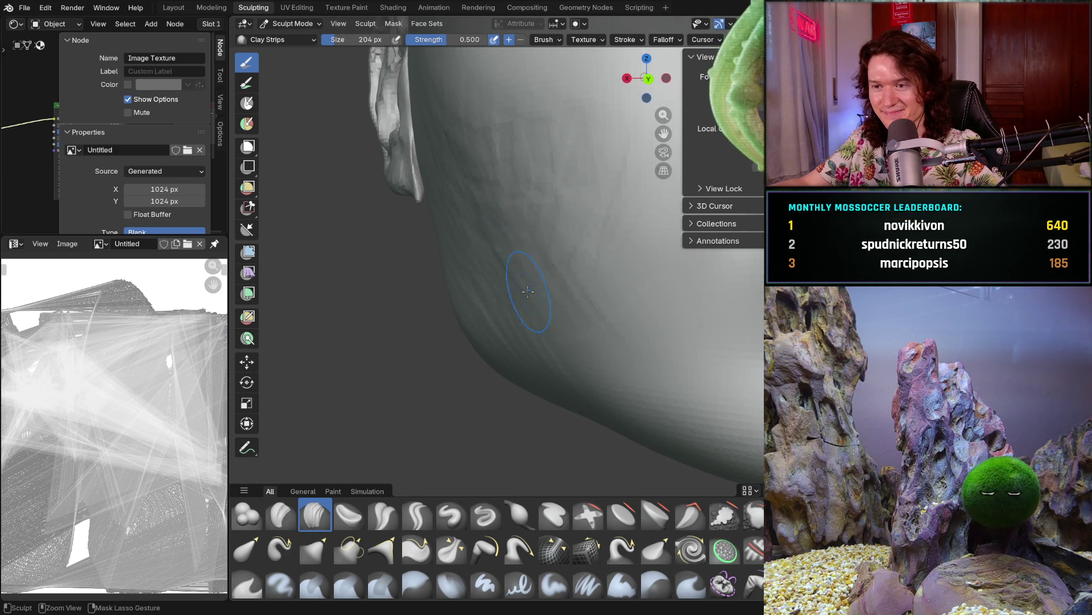
middle_drag(534, 266, 549, 256)
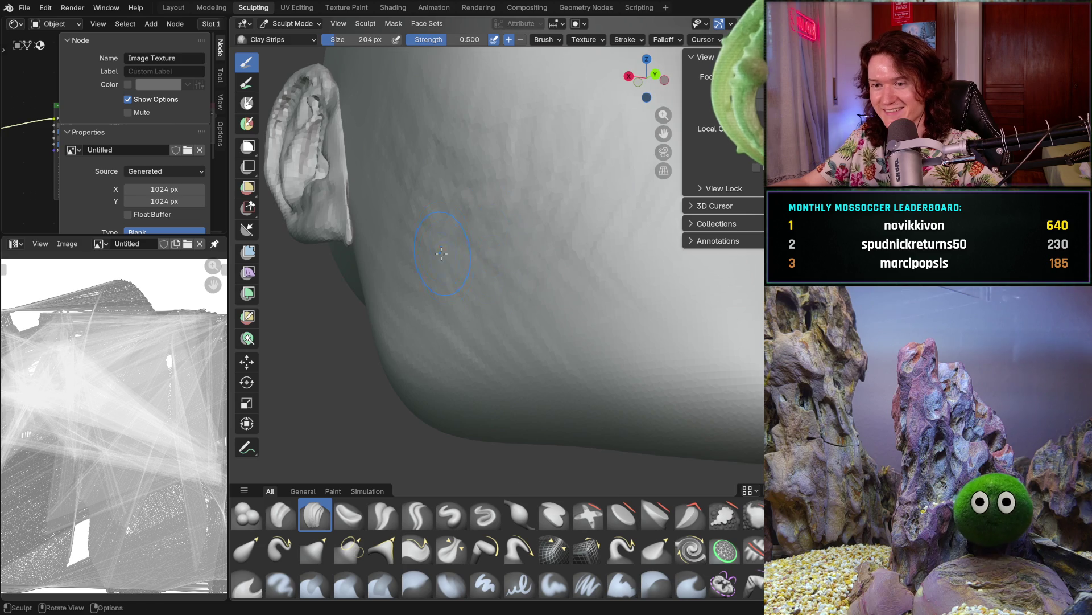
middle_drag(442, 242, 474, 298)
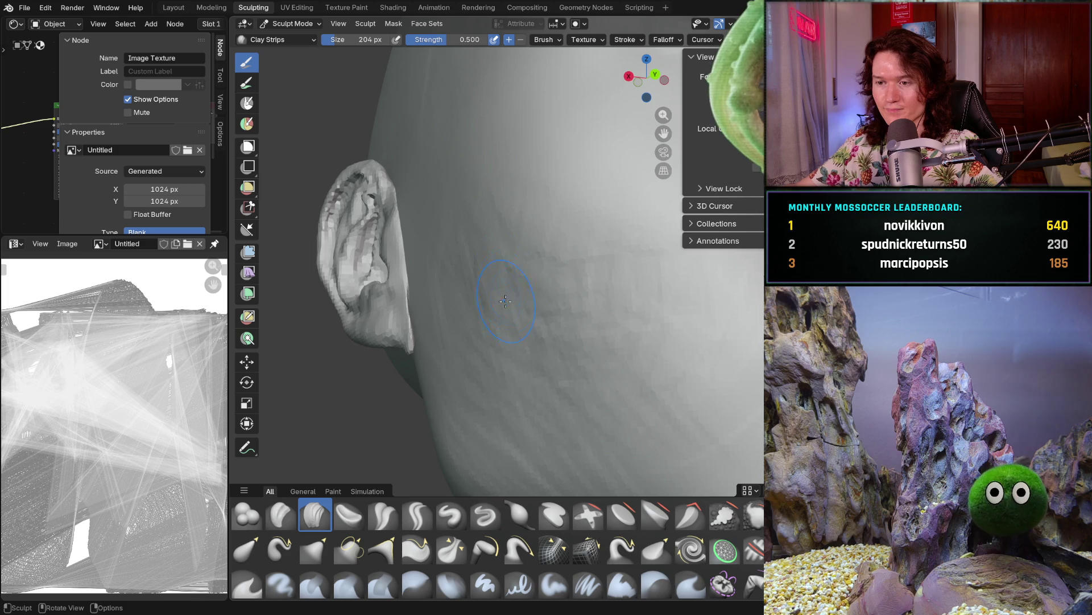
scroll(507, 291, up, 3)
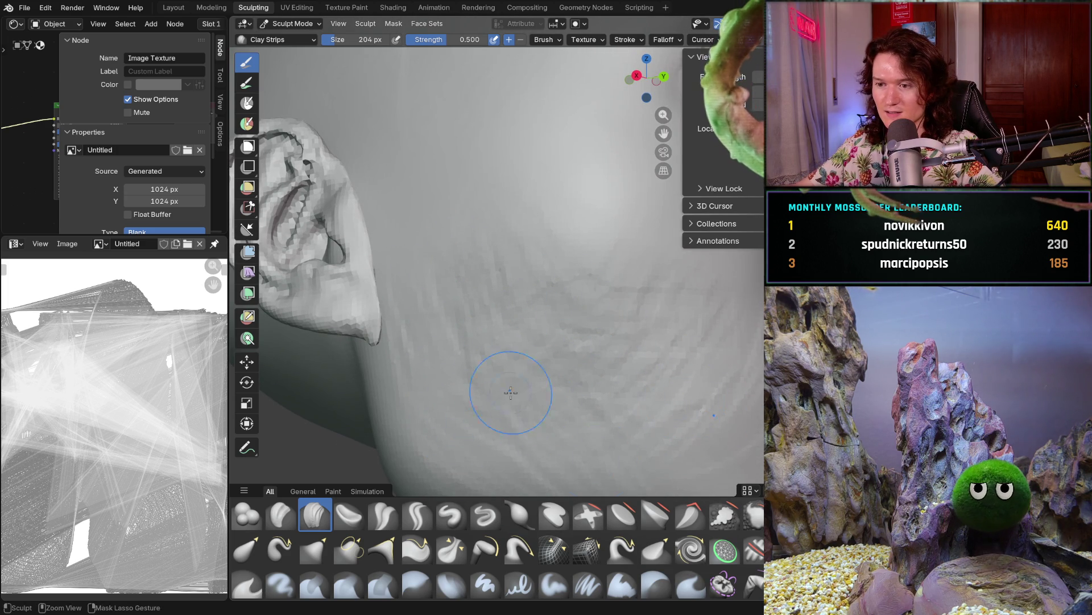
middle_drag(645, 447, 499, 425)
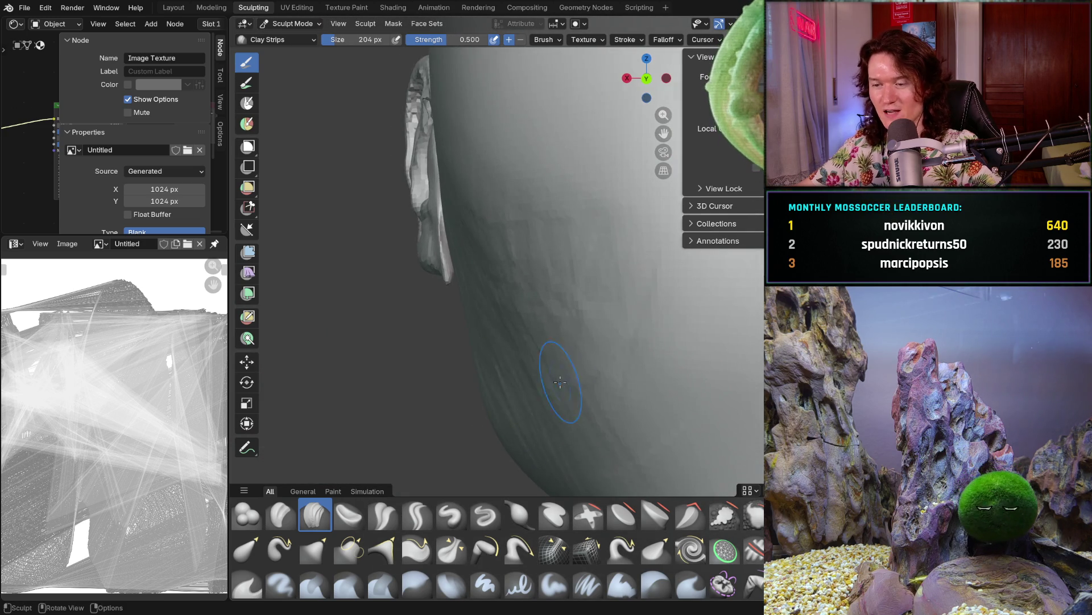
middle_drag(499, 426, 527, 346)
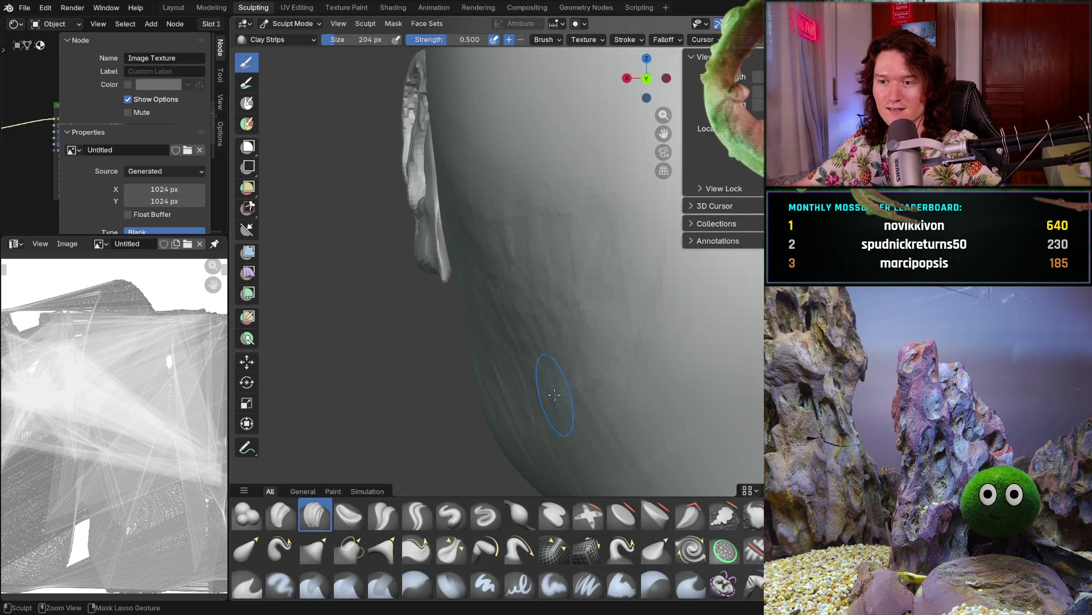
middle_drag(557, 406, 634, 363)
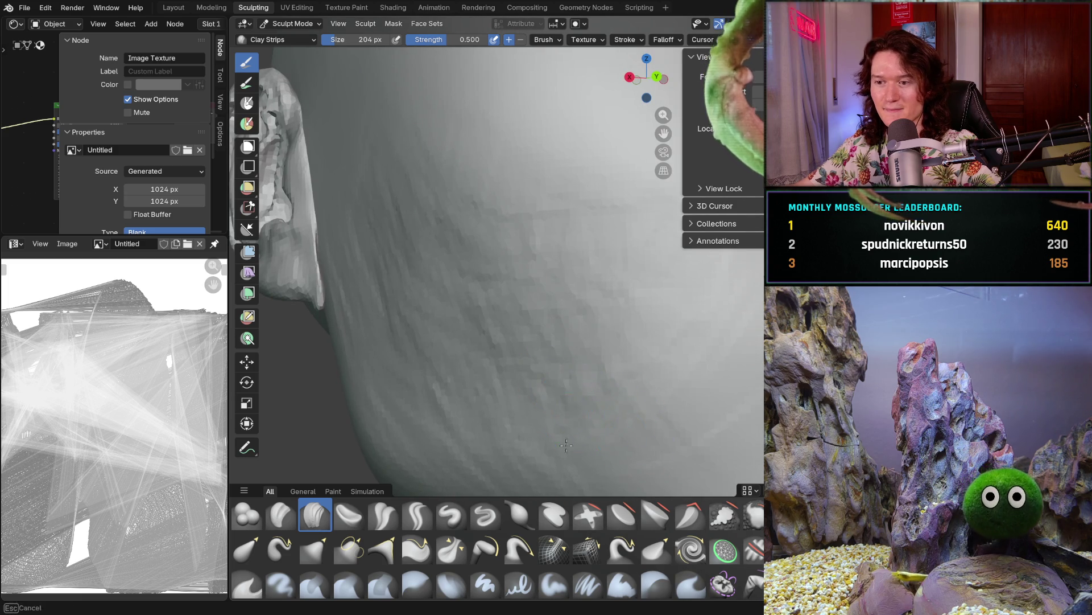
middle_drag(394, 355, 583, 339)
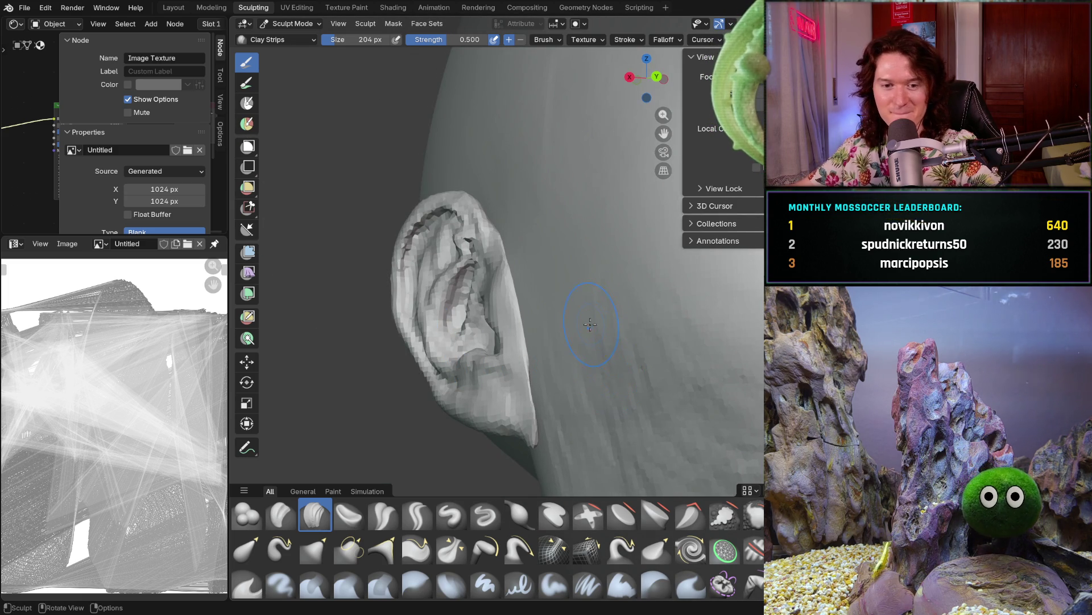
scroll(590, 322, up, 2)
scroll(563, 333, up, 2)
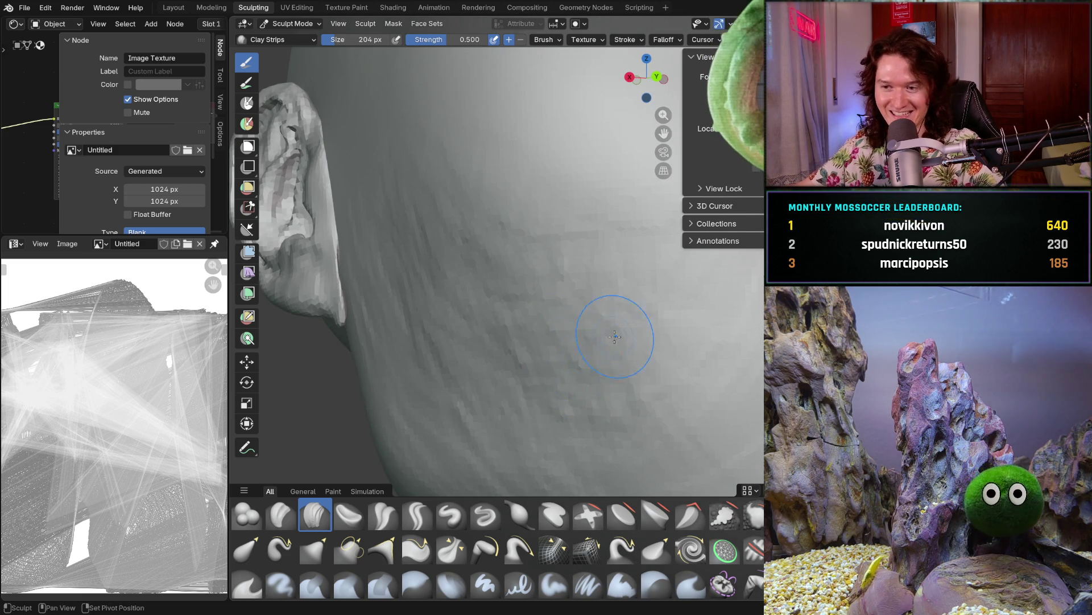
shift+middle_drag(614, 322, 598, 317)
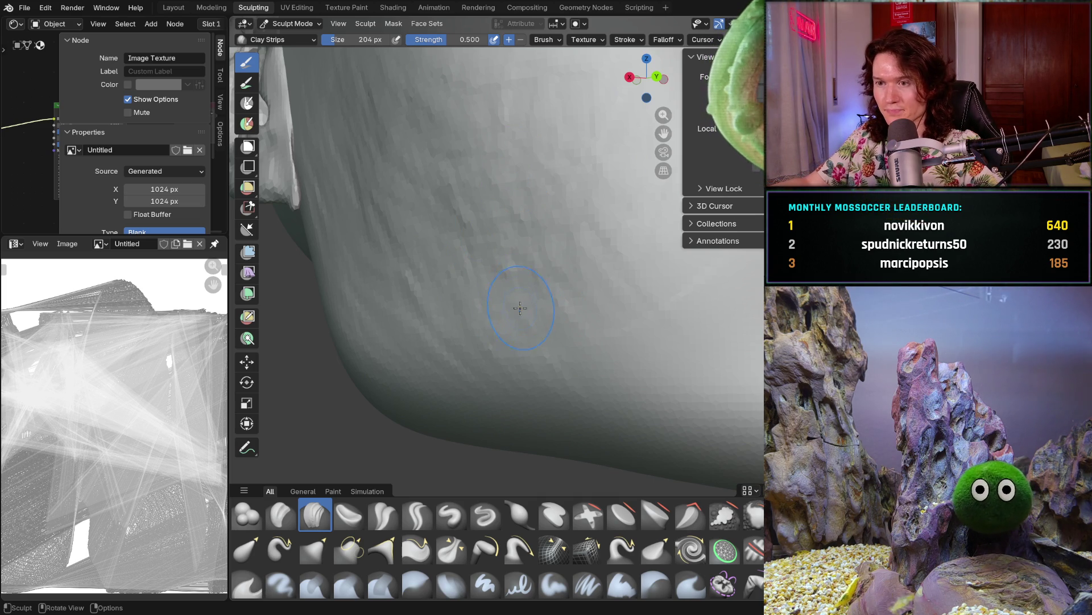
scroll(530, 300, down, 5)
Inspect under the jaw and its edge, adding light clay-strip touches on the cheek
mouse_move(532, 300)
middle_down()
mouse_move(533, 312)
mouse_move(494, 341)
middle_up()
scroll(493, 340, up, 3)
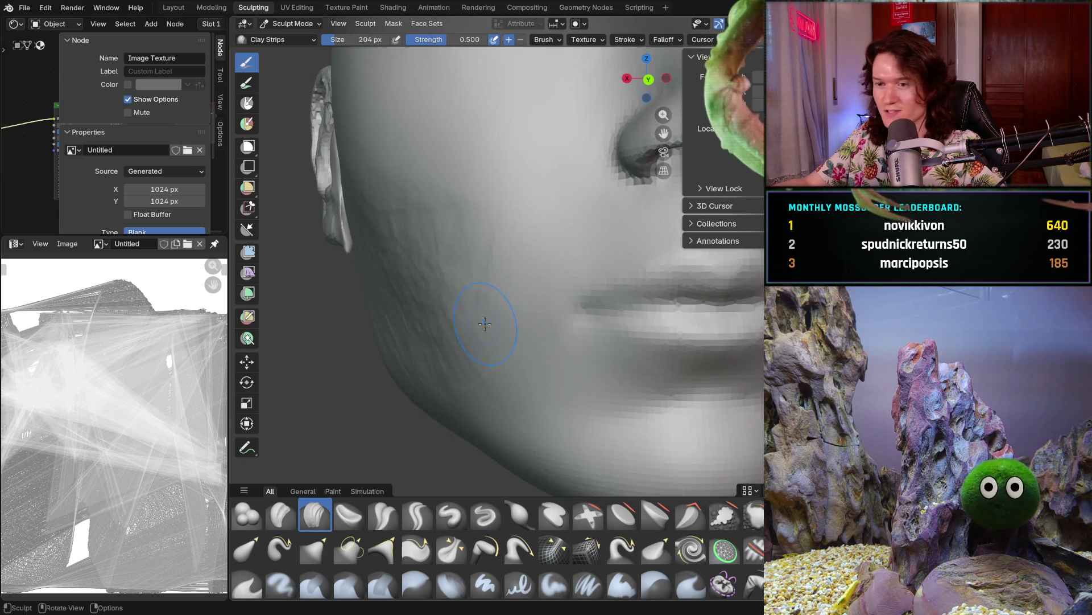
scroll(494, 340, up, 3)
scroll(493, 340, down, 3)
mouse_move(464, 367)
middle_down()
mouse_move(528, 308)
mouse_move(512, 324)
middle_up()
scroll(527, 307, up, 2)
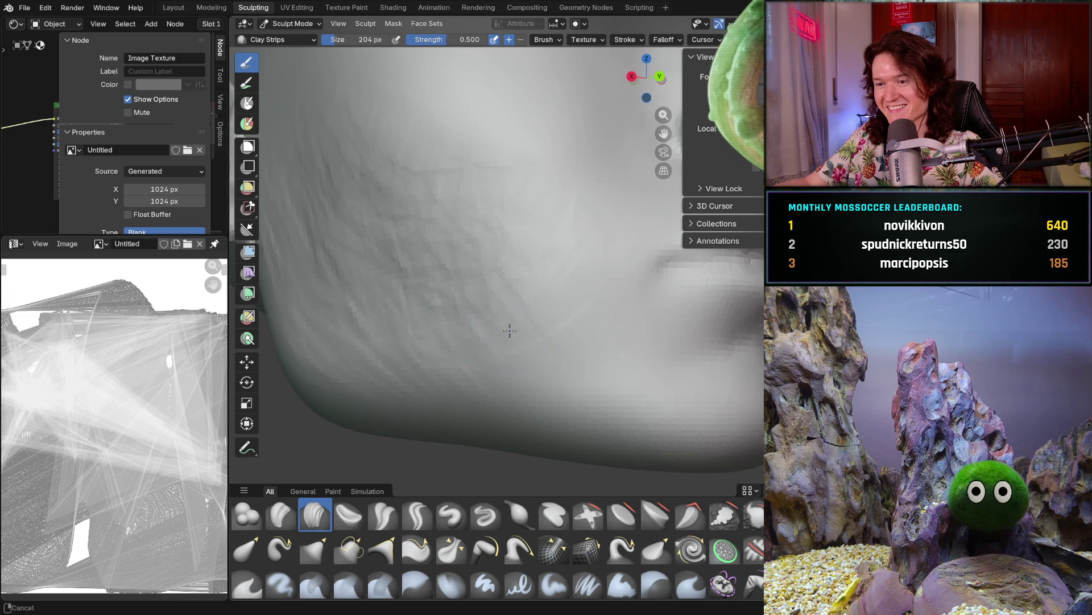
scroll(503, 354, up, 2)
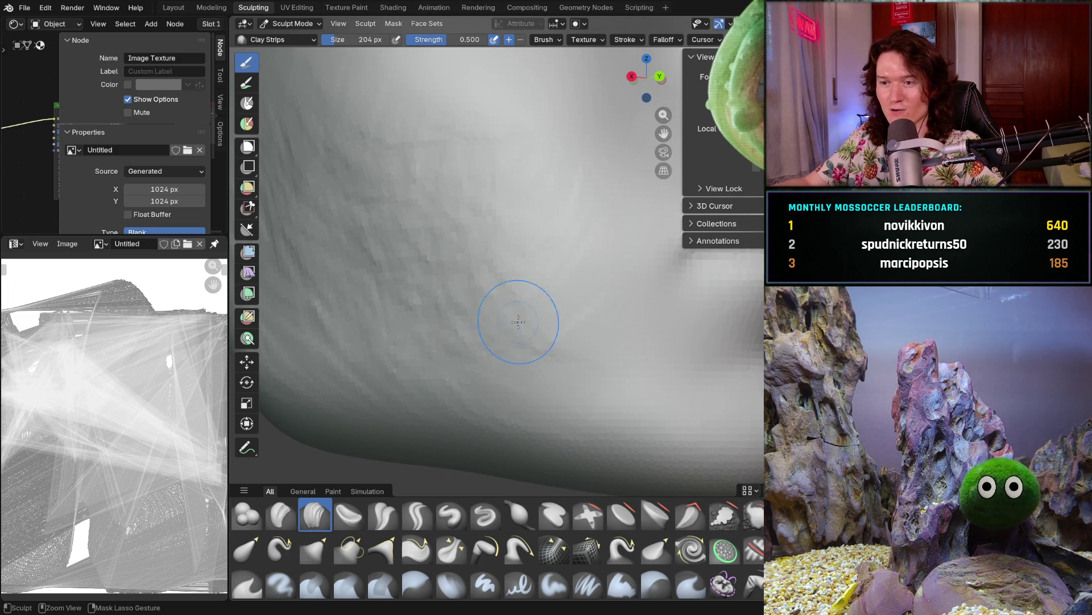
mouse_move(475, 273)
middle_down()
mouse_move(448, 292)
mouse_move(510, 252)
mouse_move(512, 281)
mouse_move(525, 274)
mouse_move(546, 296)
mouse_move(578, 237)
middle_up()
scroll(525, 274, up, 3)
scroll(527, 274, up, 3)
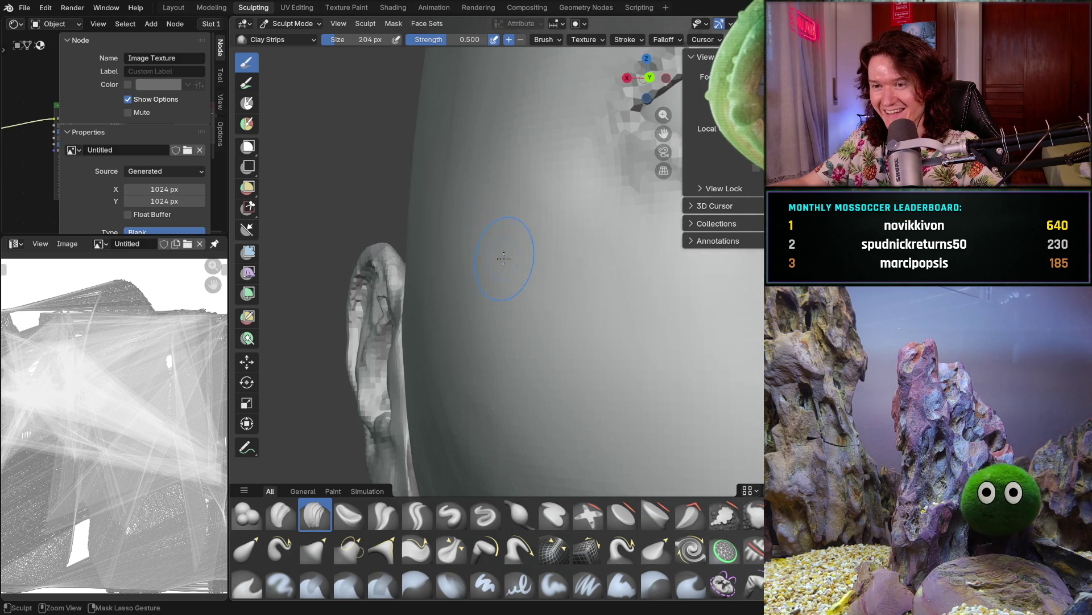
middle_drag(432, 207, 436, 206)
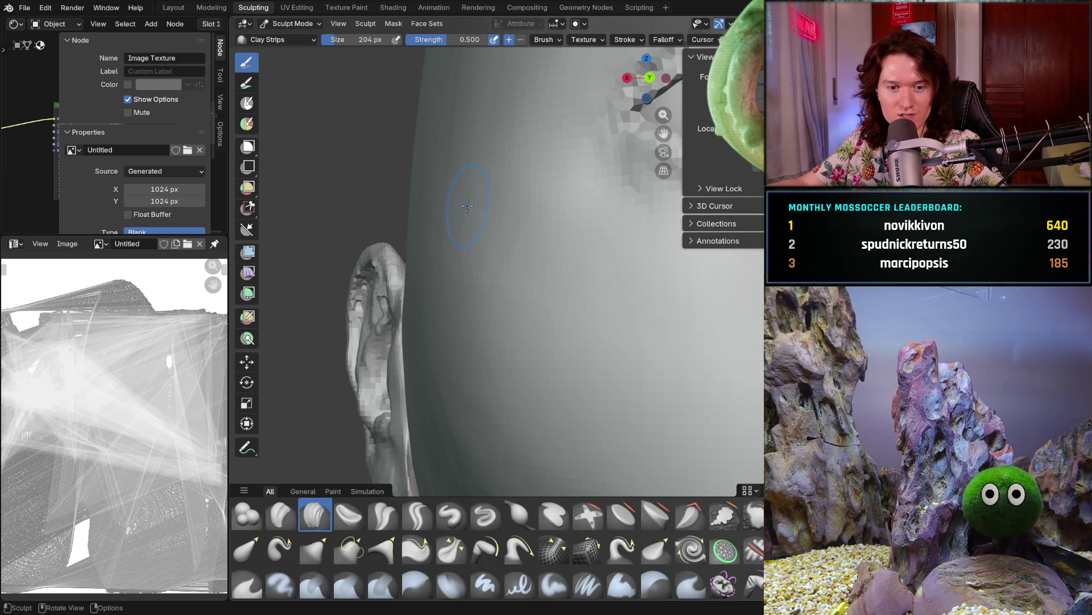
middle_drag(473, 239, 439, 196)
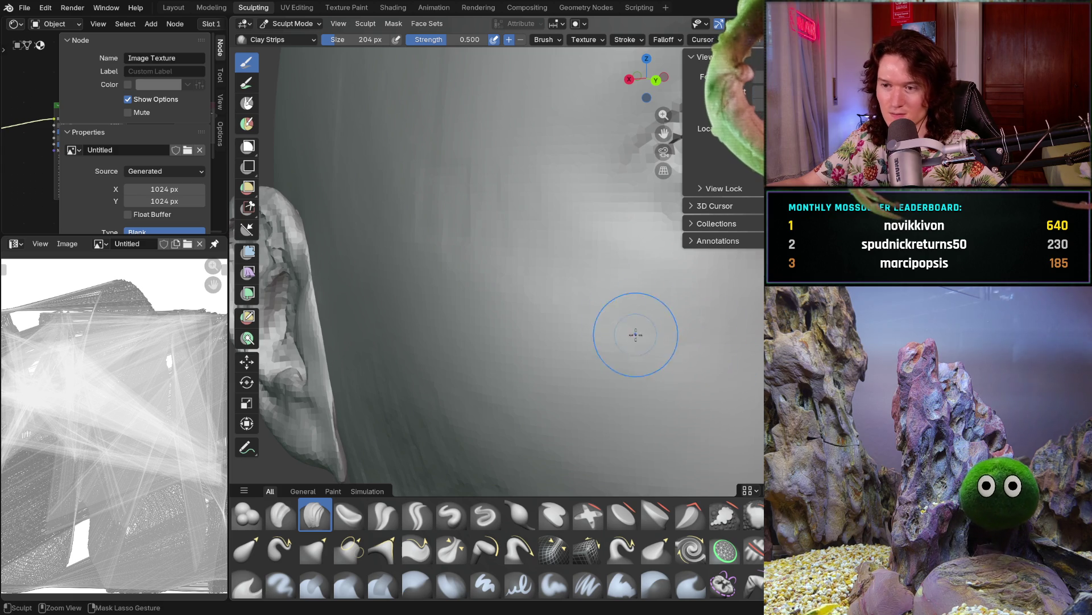
middle_drag(440, 201, 440, 200)
middle_drag(419, 149, 413, 157)
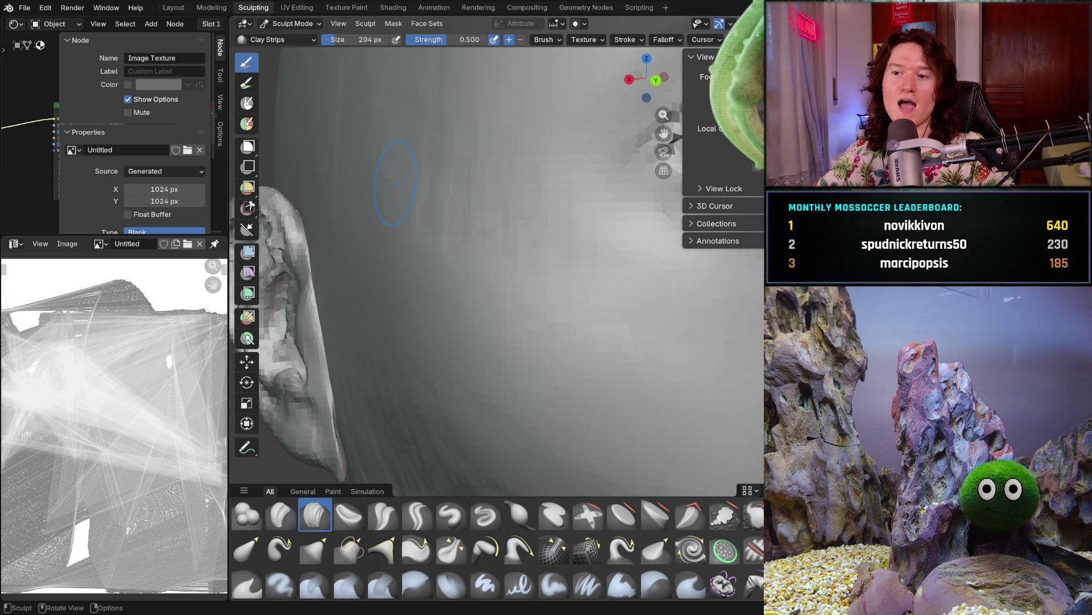
scroll(564, 286, down, 3)
scroll(546, 273, down, 2)
scroll(534, 244, up, 5)
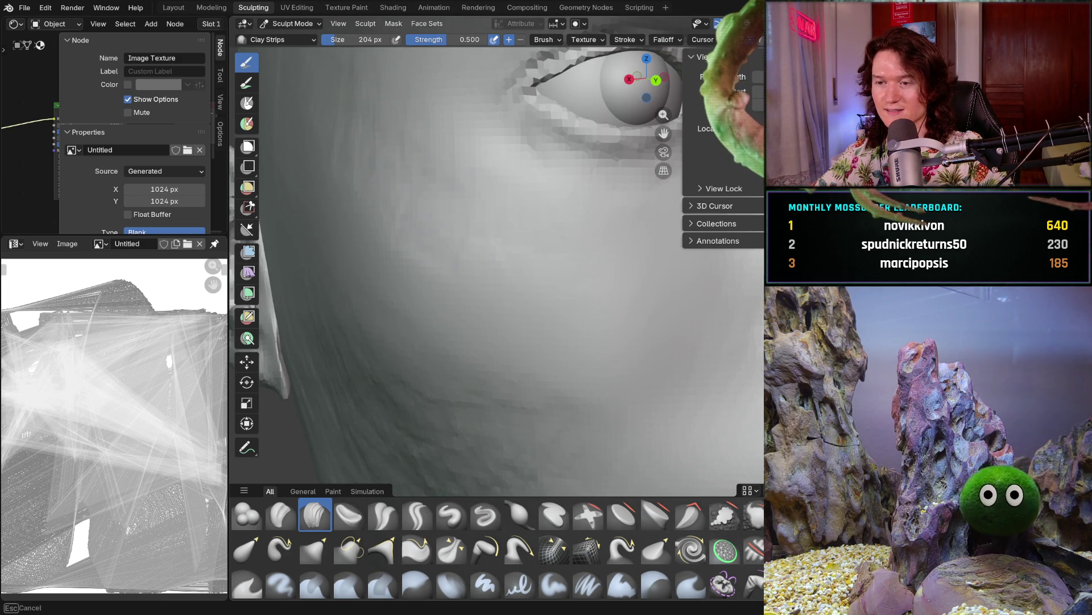
scroll(509, 226, down, 5)
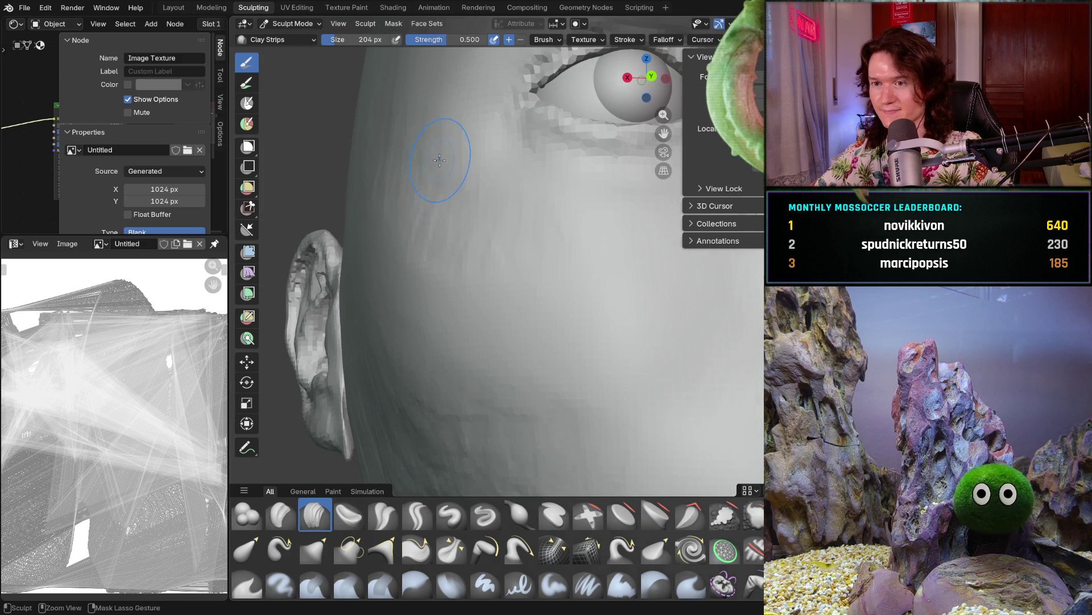
Turn to a side view and shrink the clay-strips brush to 156 px
middle_drag(438, 159, 437, 195)
scroll(437, 195, up, 2)
scroll(461, 214, up, 3)
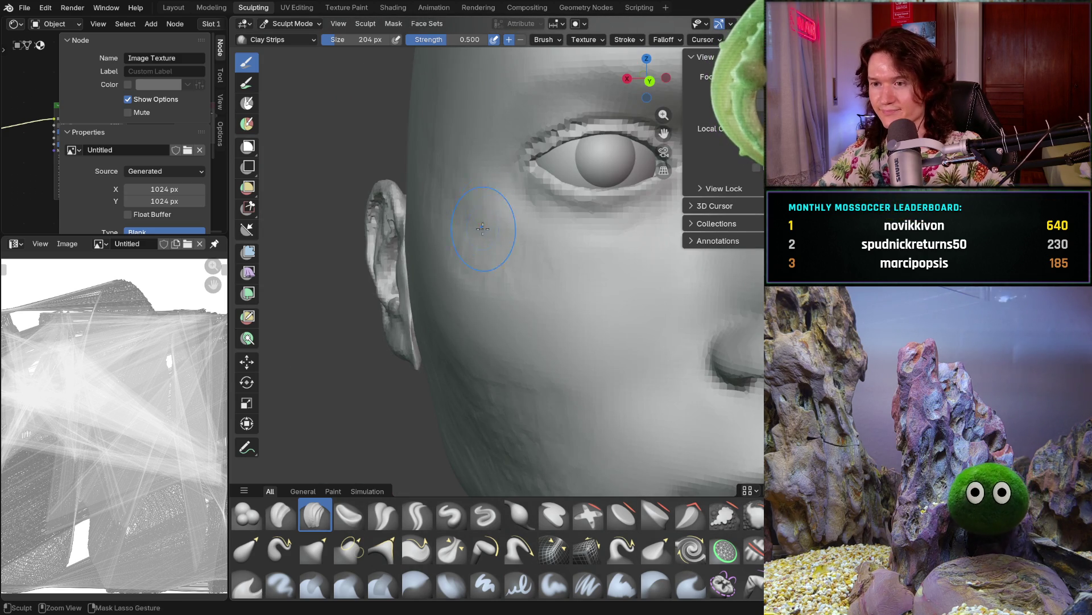
middle_drag(486, 221, 488, 196)
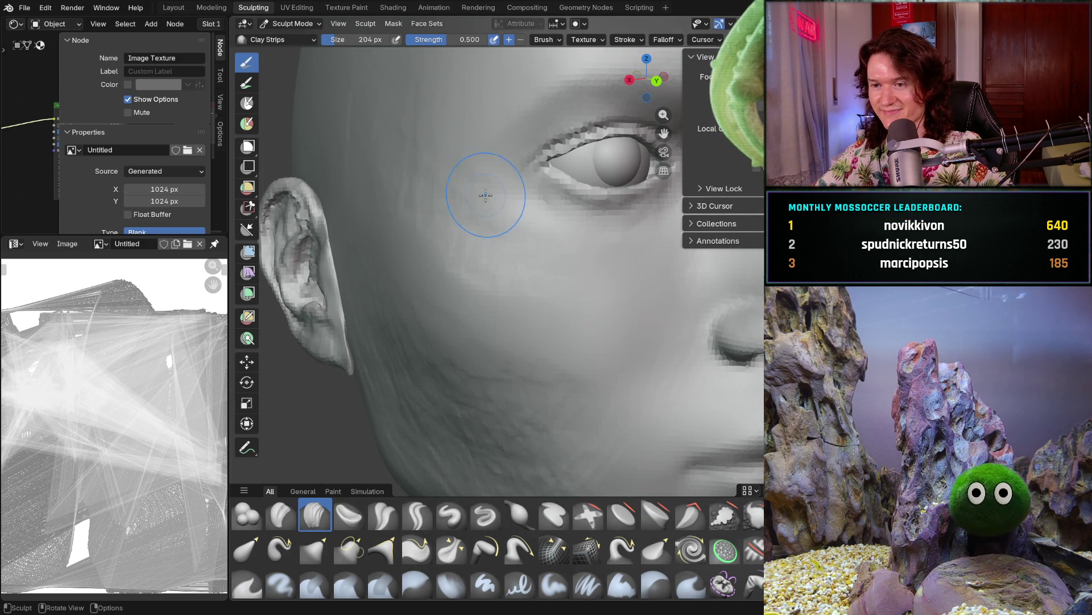
middle_drag(428, 160, 417, 152)
key(f)
click(417, 151)
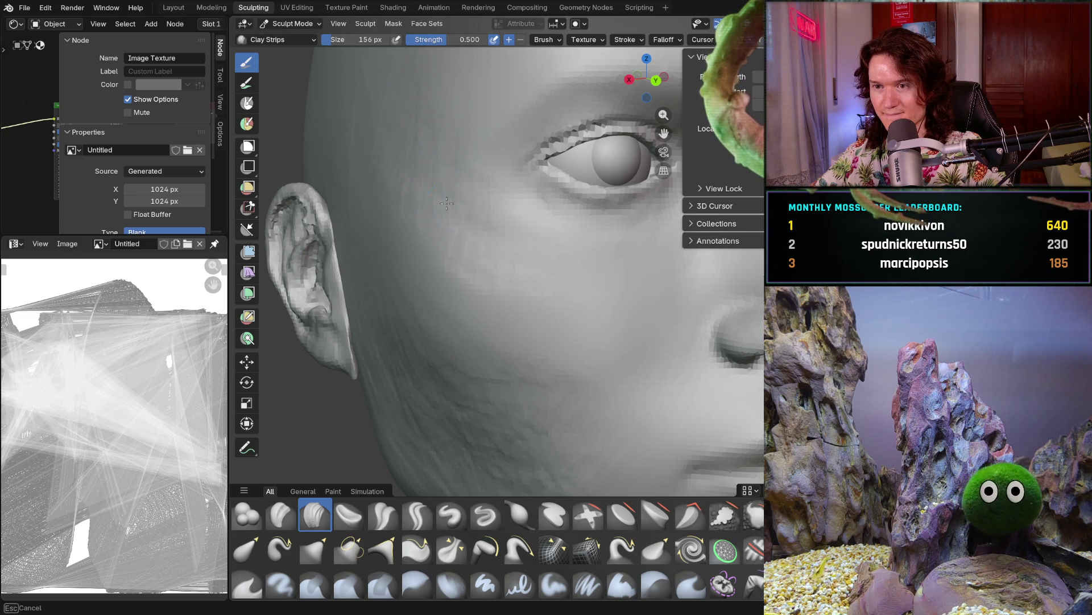
Add clay strokes to the cheek below the eye, then start a new browser tab
middle_drag(537, 256, 542, 357)
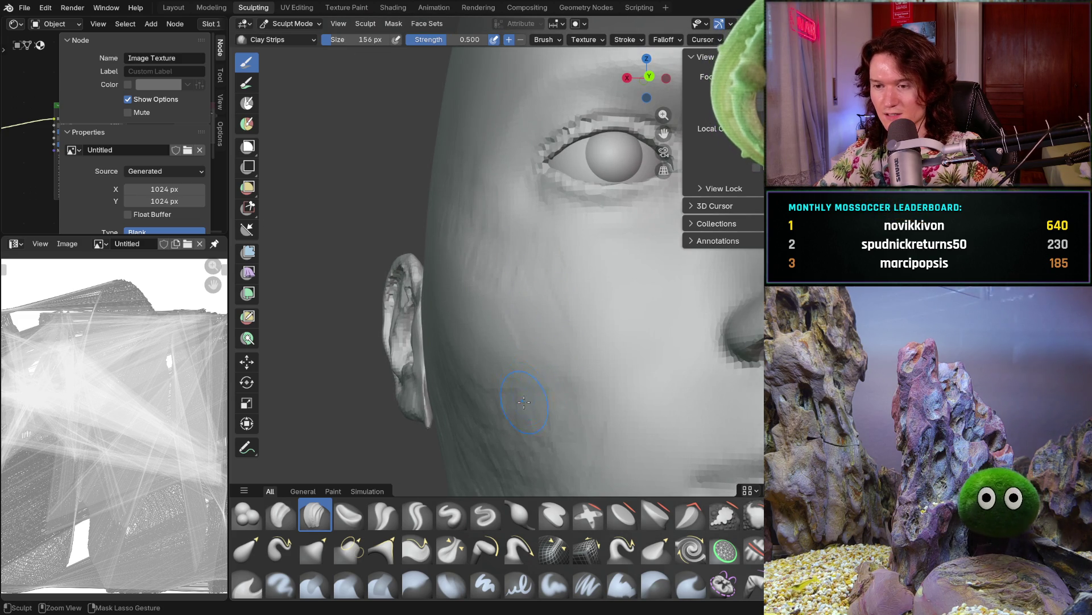
mouse_move(477, 411)
middle_down()
mouse_move(551, 383)
mouse_move(582, 390)
middle_up()
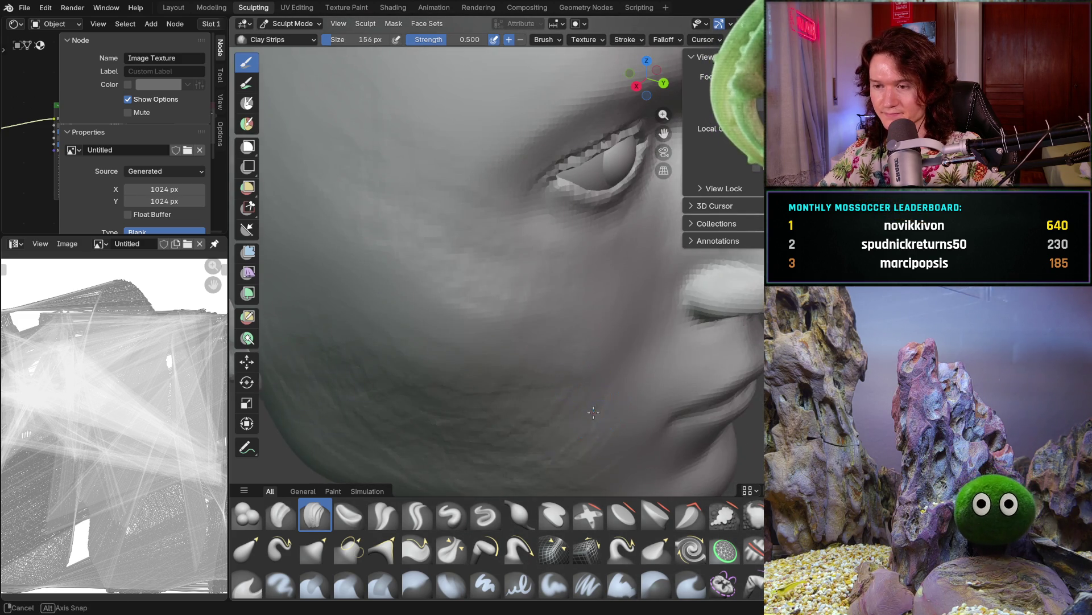
scroll(594, 413, up, 5)
drag(581, 404, 665, 418)
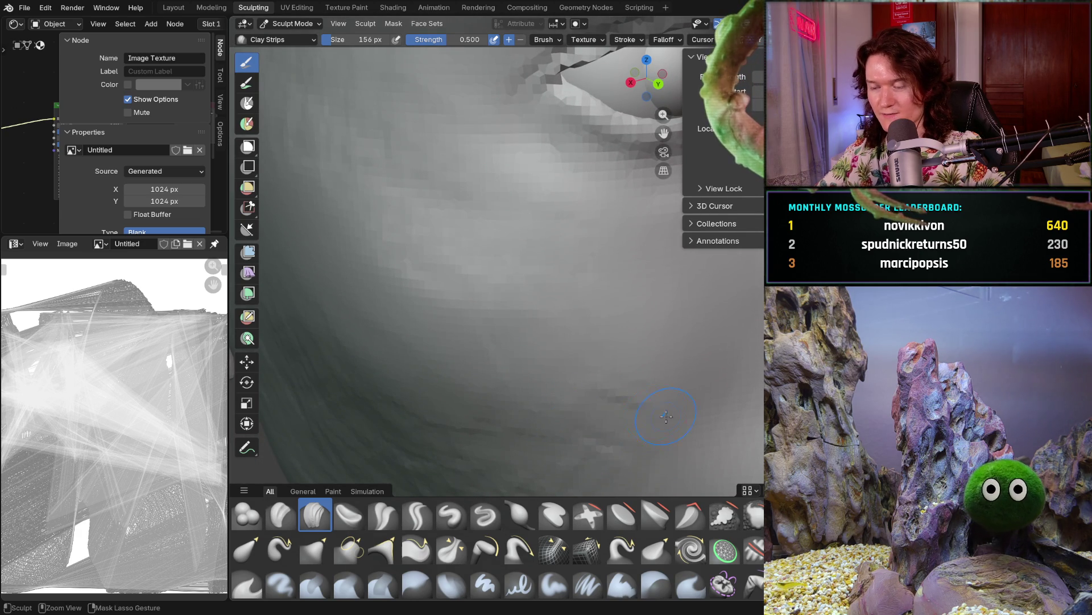
middle_drag(565, 391, 482, 401)
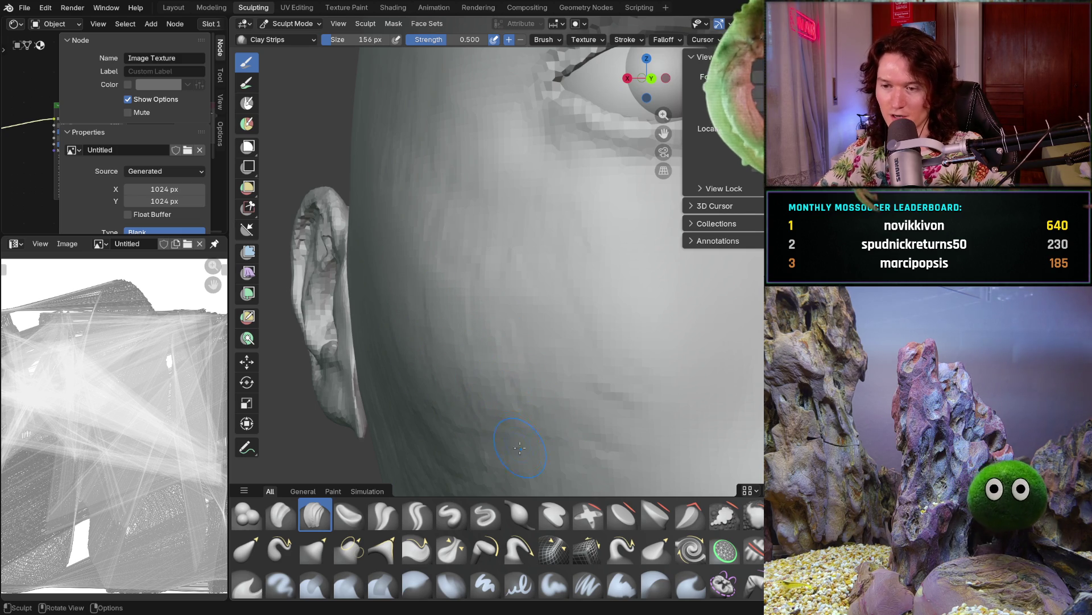
ctrl+right_drag(506, 384, 503, 425)
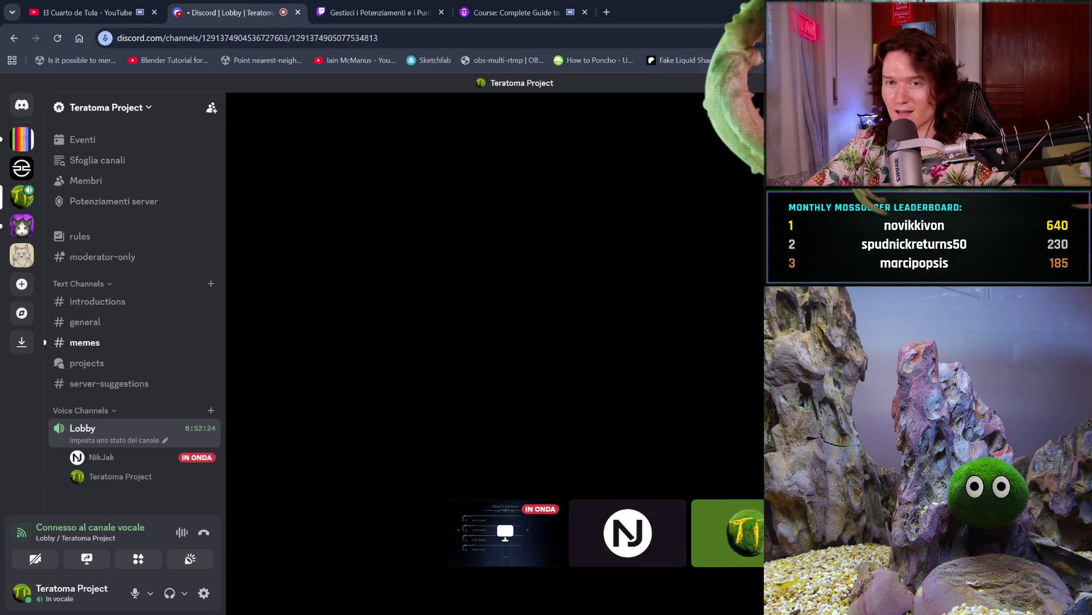
click(608, 12)
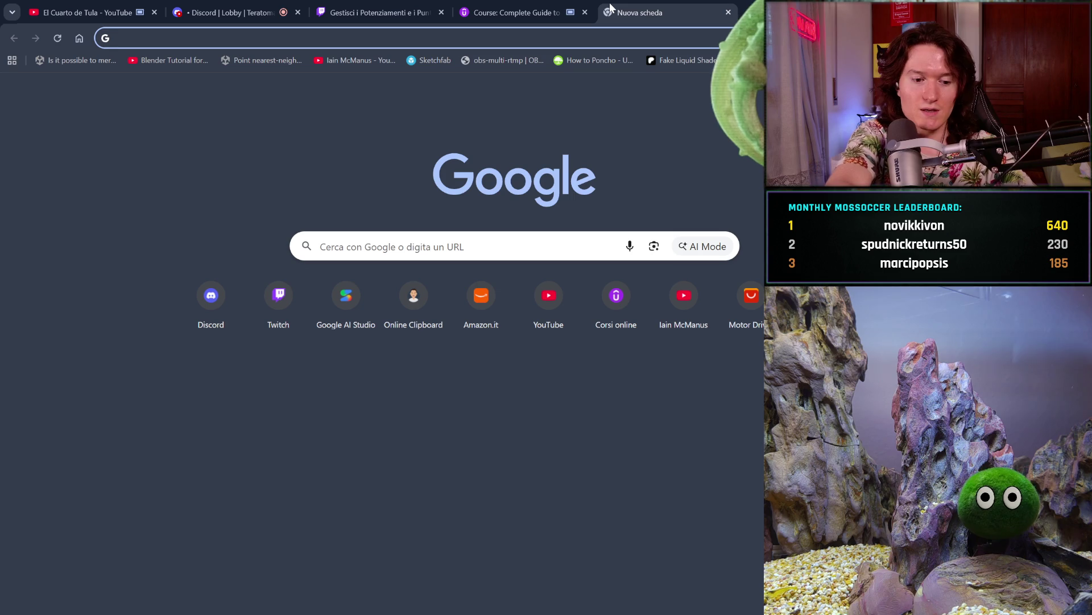
text(how)
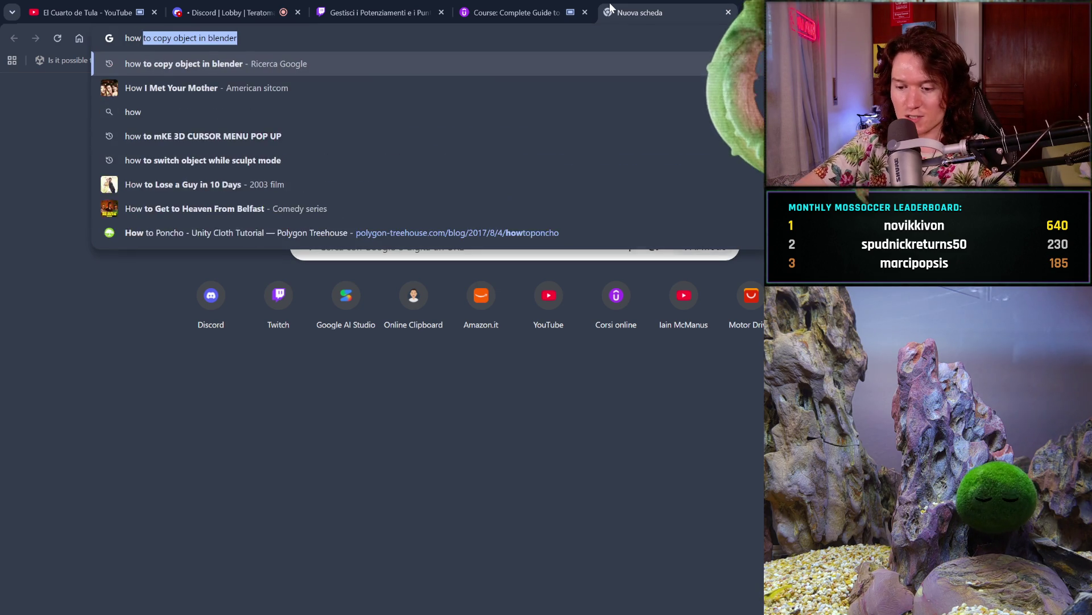
text( much does an artist)
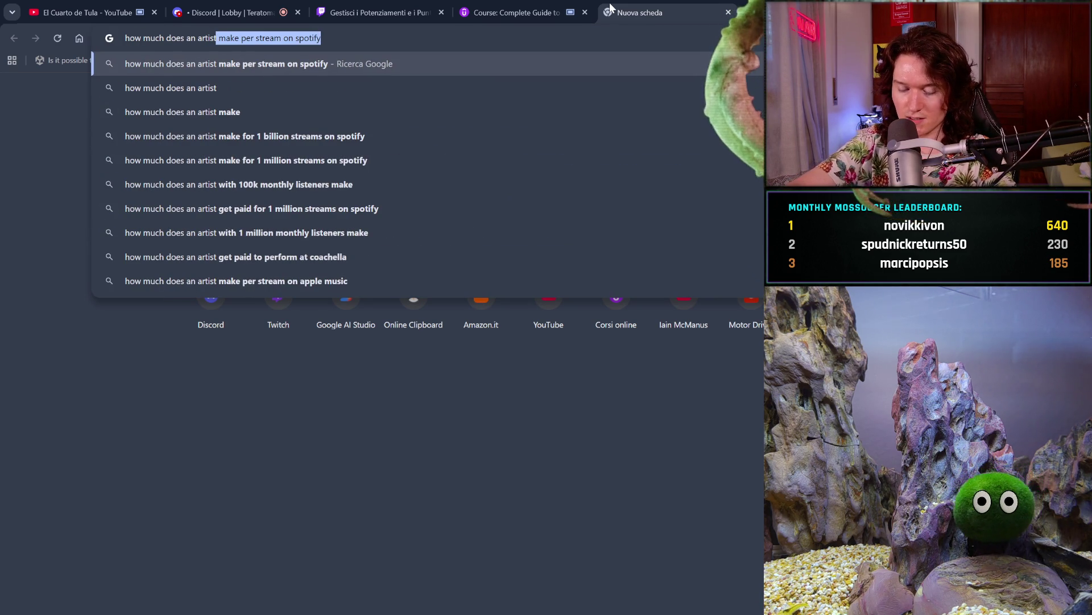
text( g)
Search how much an artist makes on Spotify and expand the AI overview's payout estimates
key(BackSpace)
key(BackSpace)
text(make on sp)
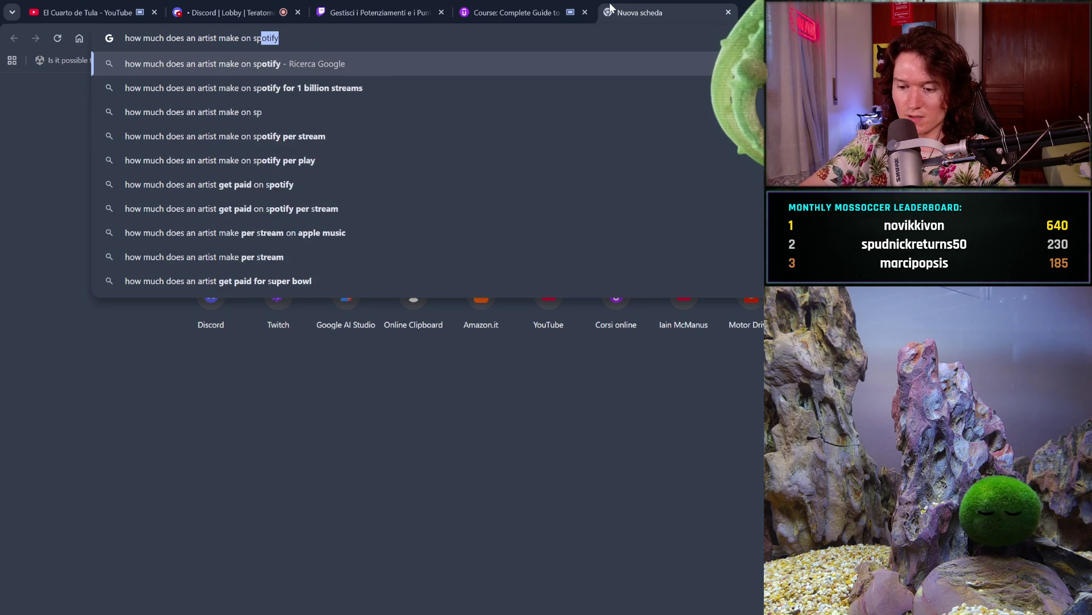
text(itify)
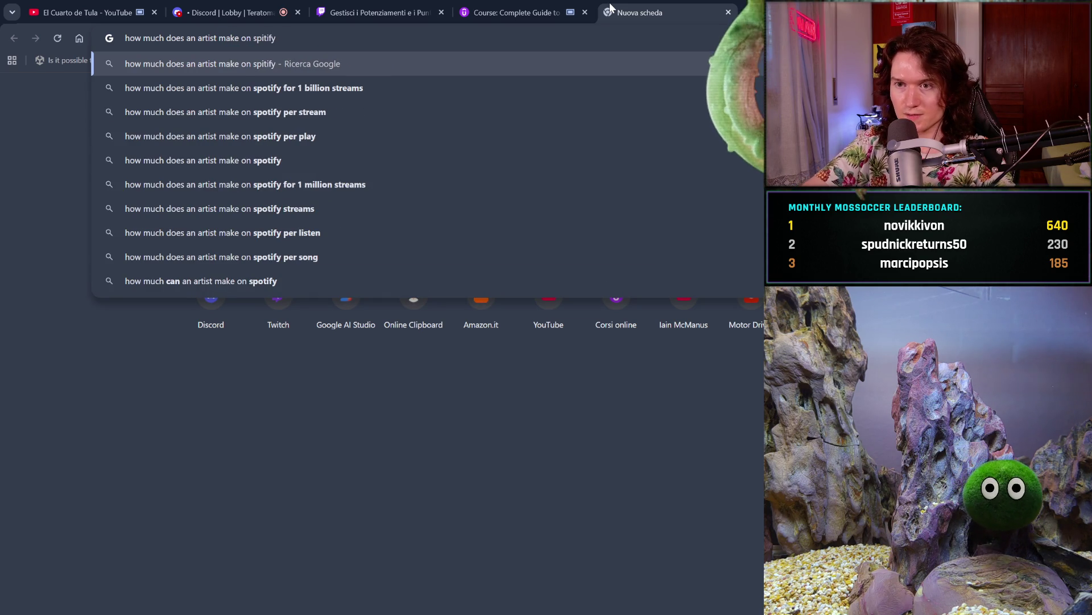
key(Return)
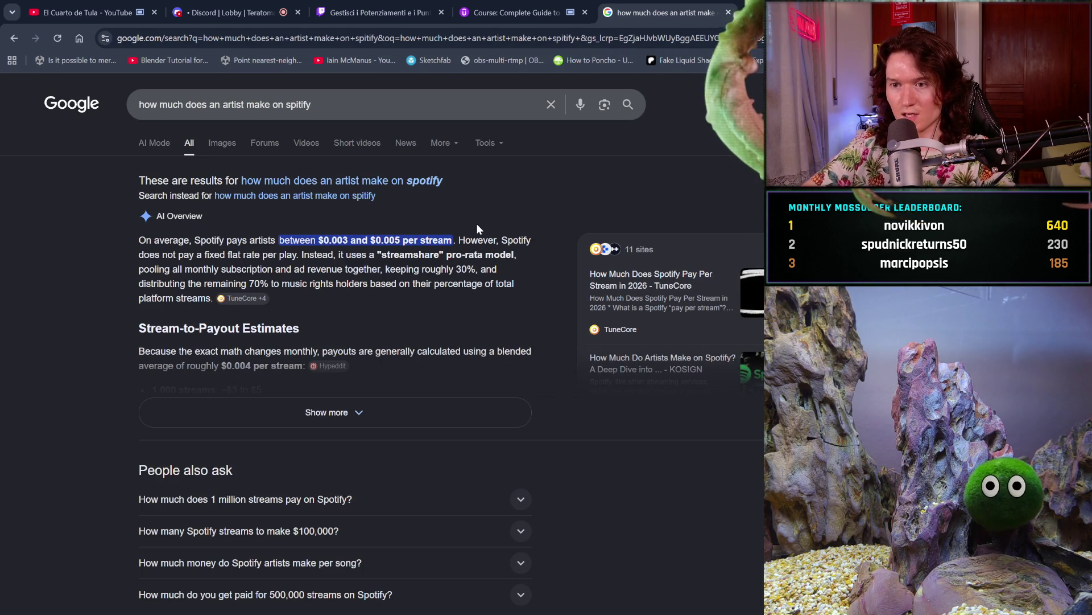
click(451, 420)
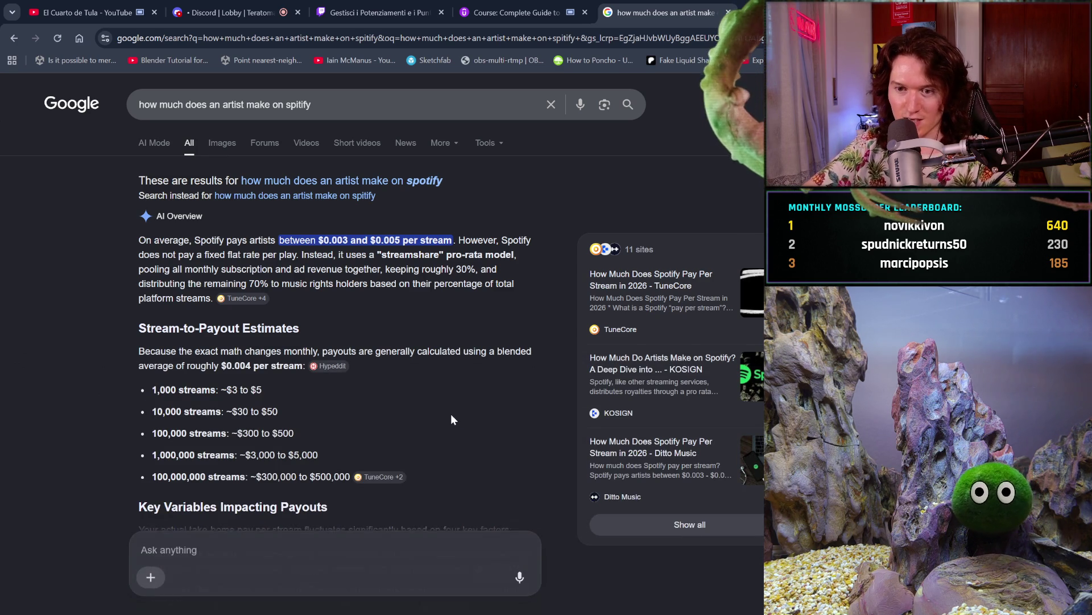
scroll(452, 419, down, 1)
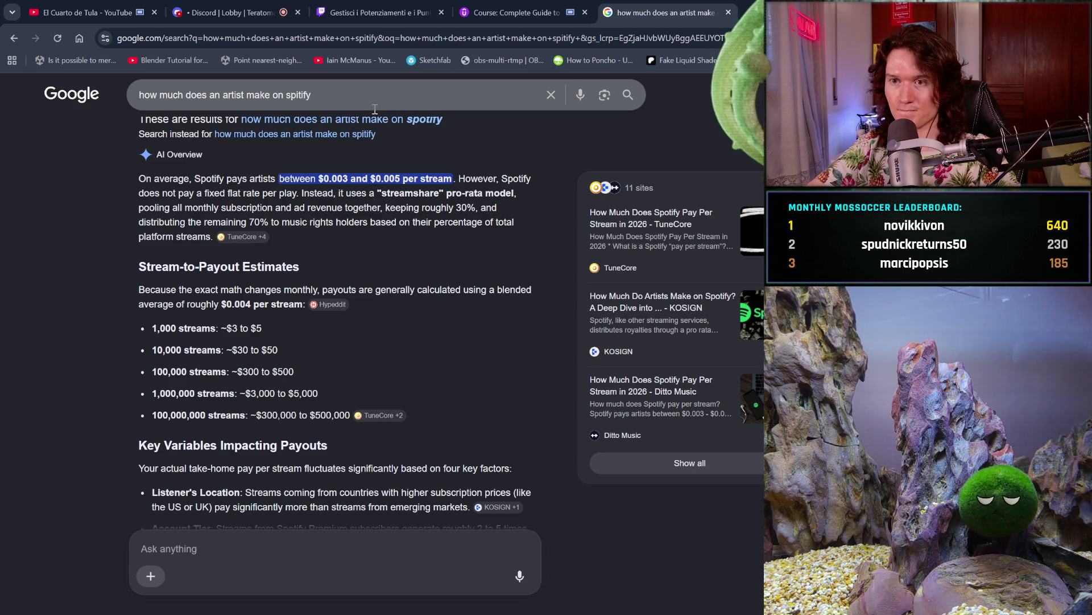
drag(312, 95, 20, 129)
text(how much ar)
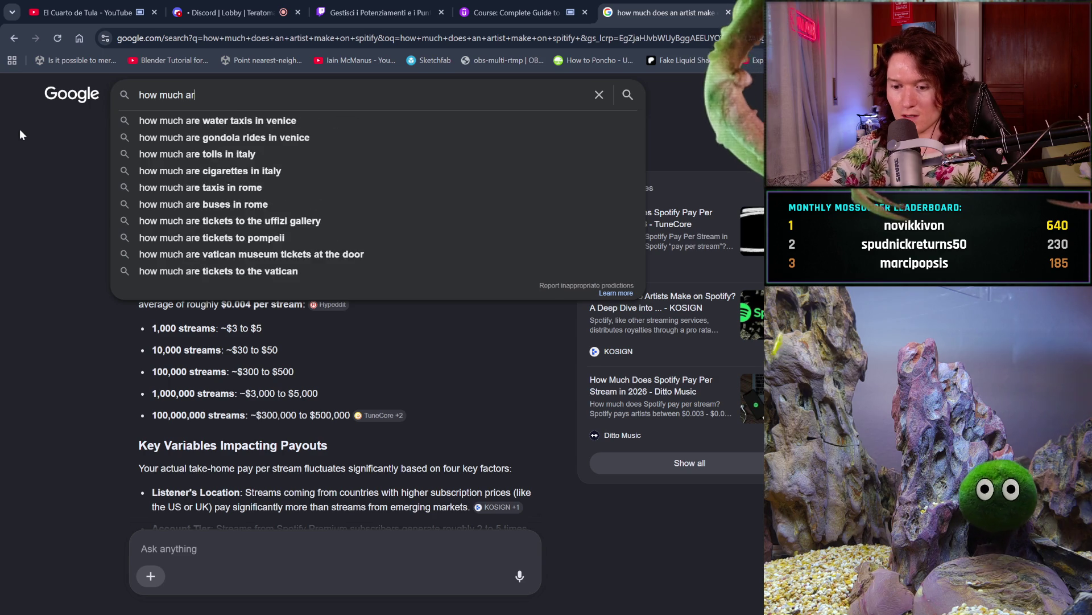
text(tist)
Search how many artists get a million monthly Spotify streams, then close the results tab
key(BackSpace)
key(BackSpace)
key(BackSpace)
key(BackSpace)
key(BackSpace)
key(BackSpace)
key(BackSpace)
key(BackSpace)
key(BackSpace)
text(any artists get o)
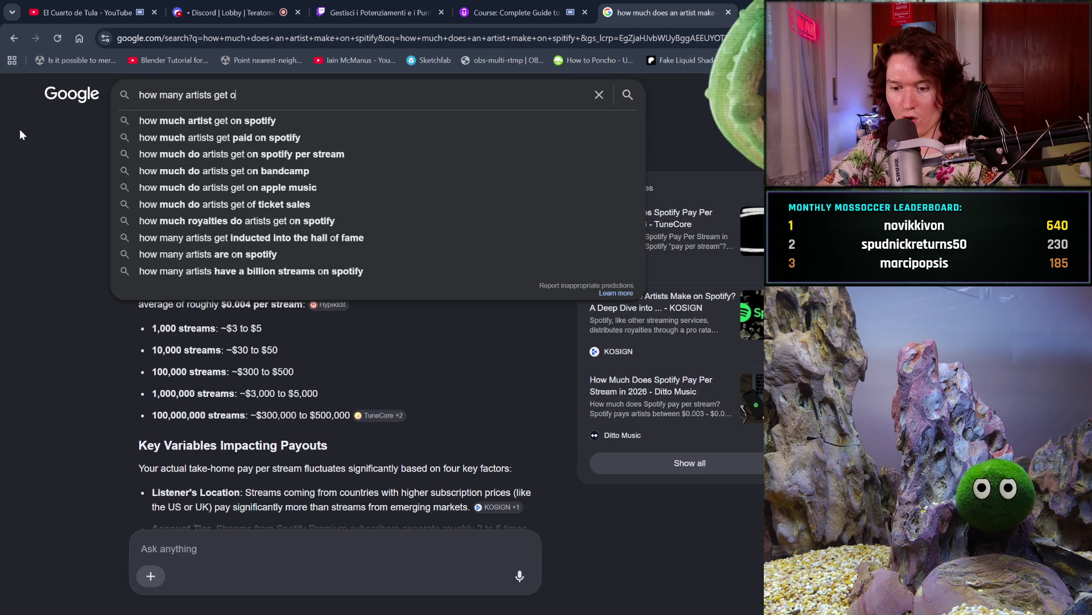
text(ne million o)
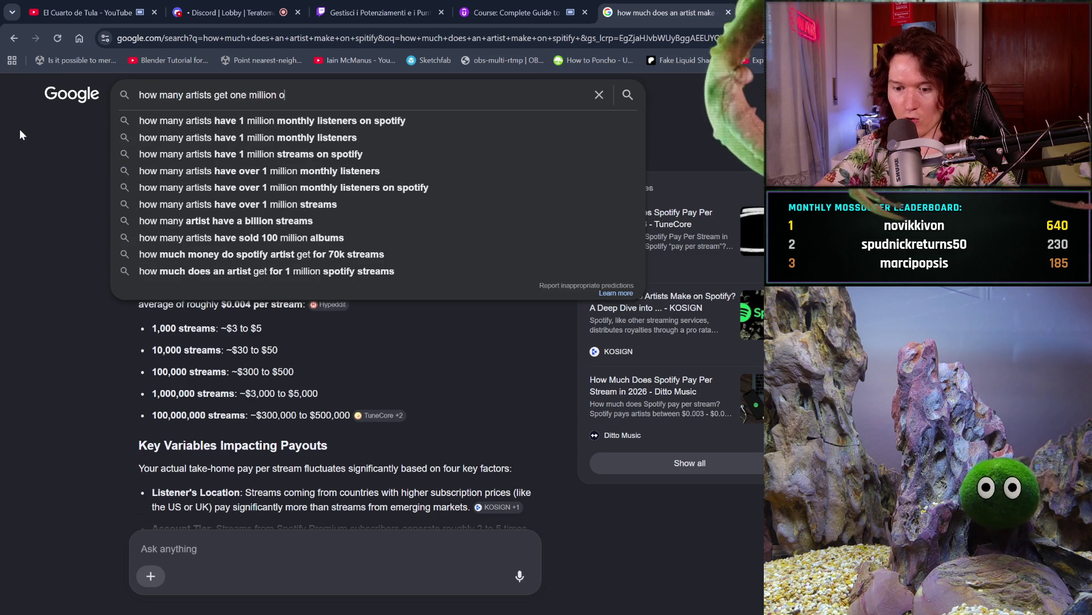
text(r more )
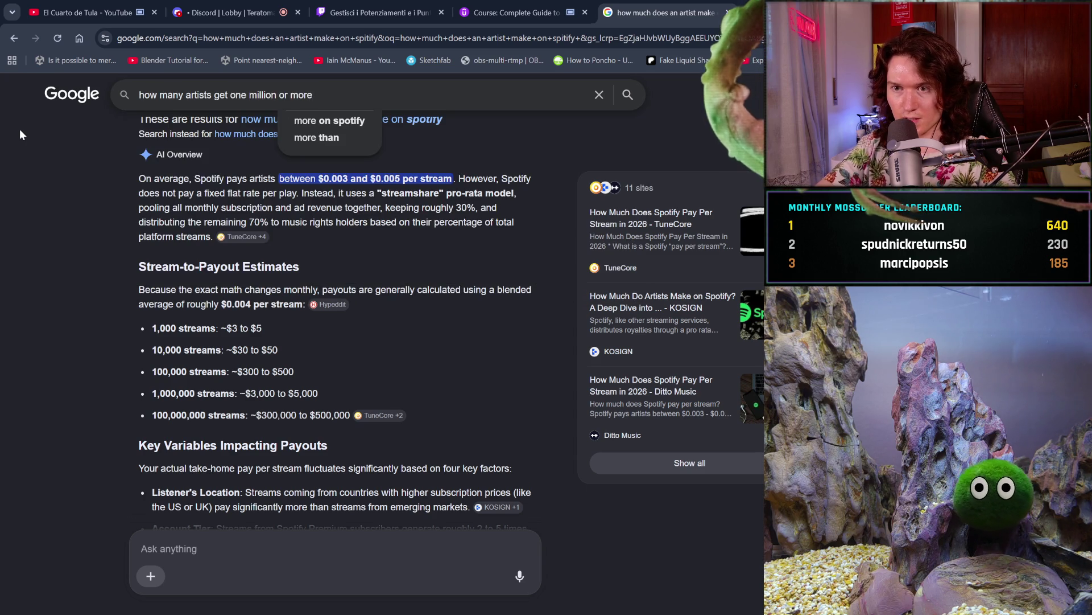
text(streams)
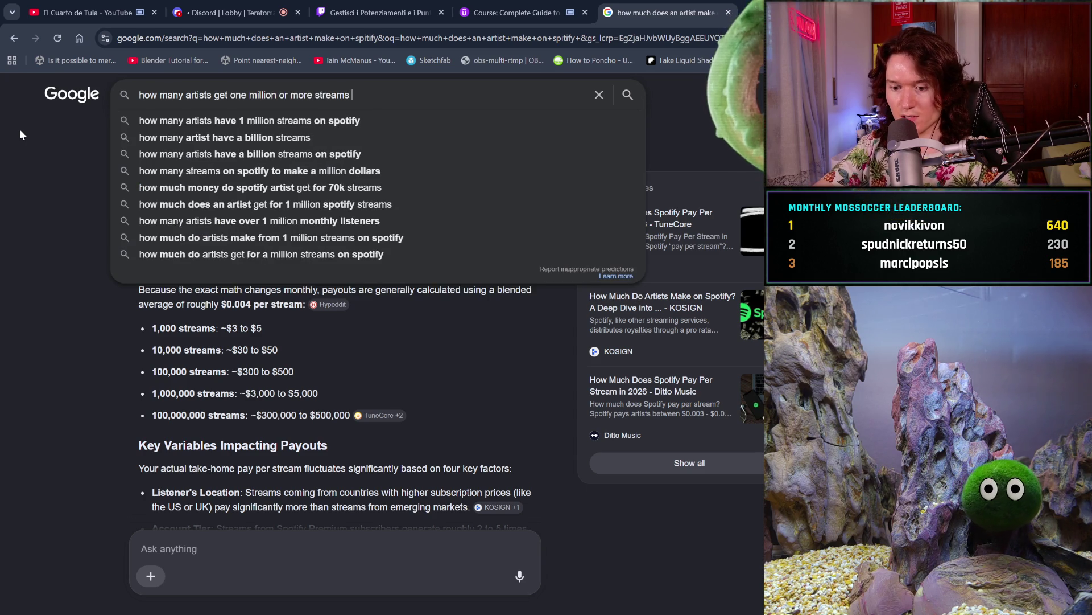
text( per month )
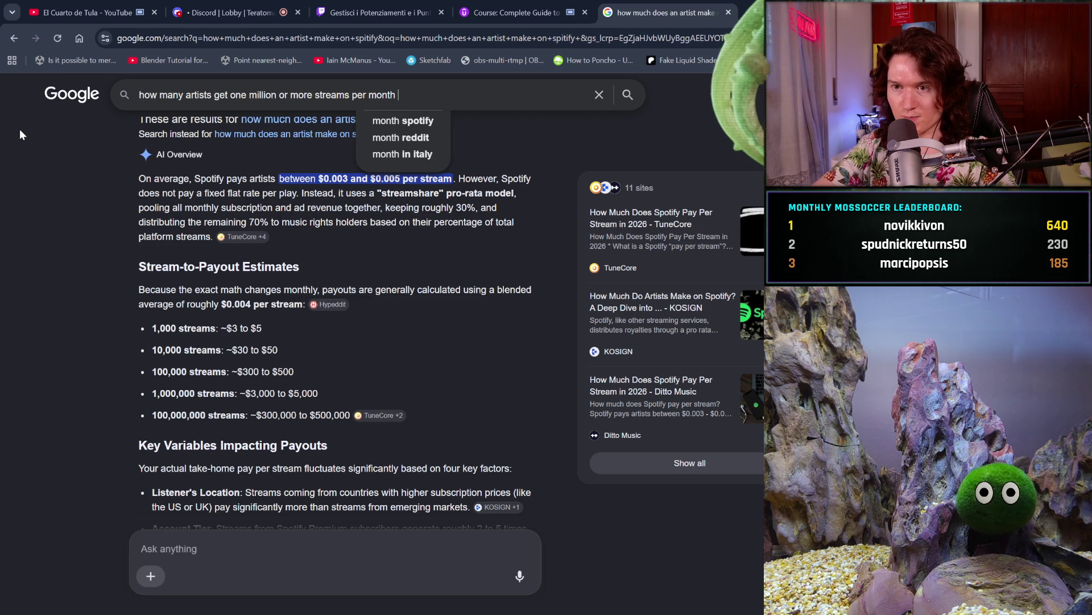
text(on spo)
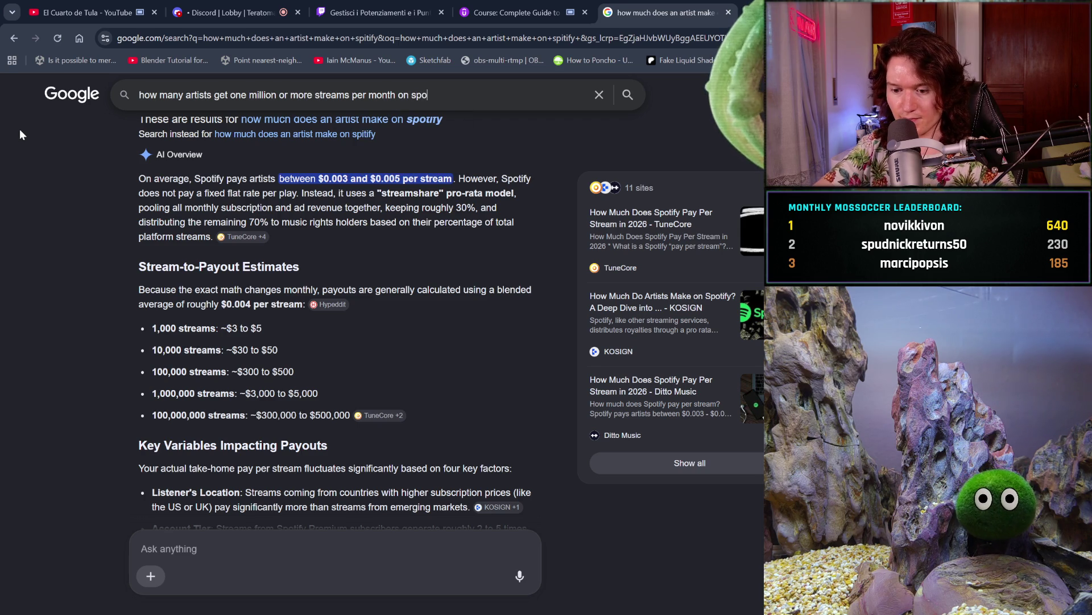
text(ti)
key(BackSpace)
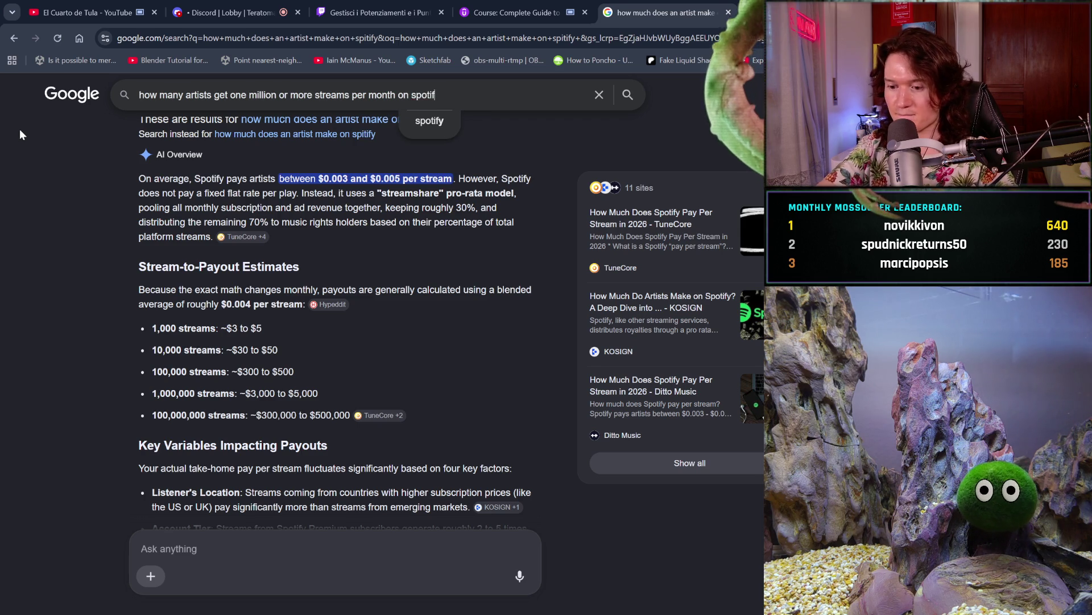
text(y)
key(Return)
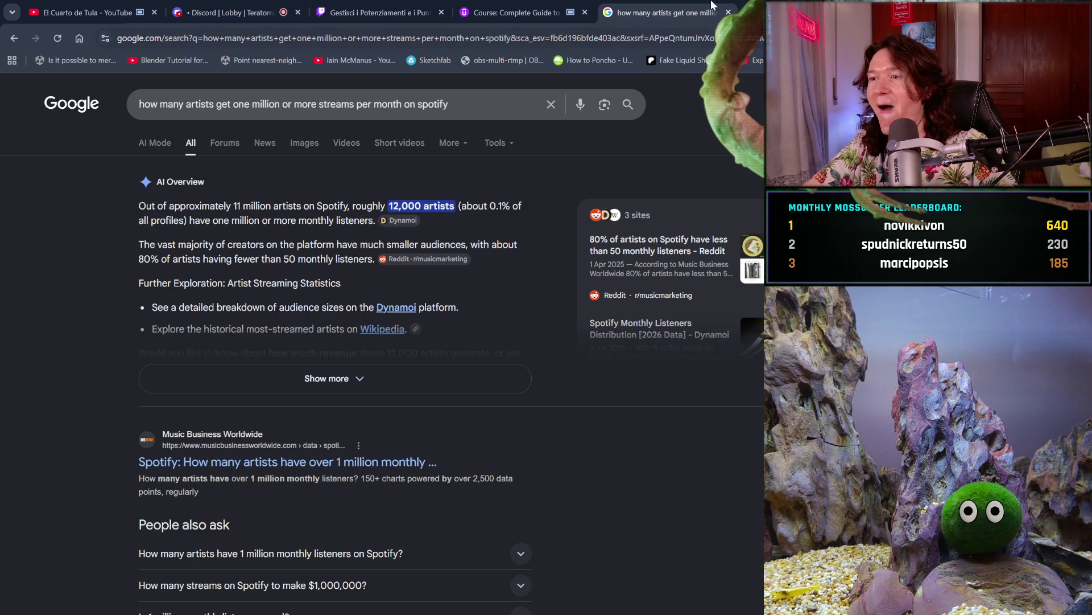
click(728, 12)
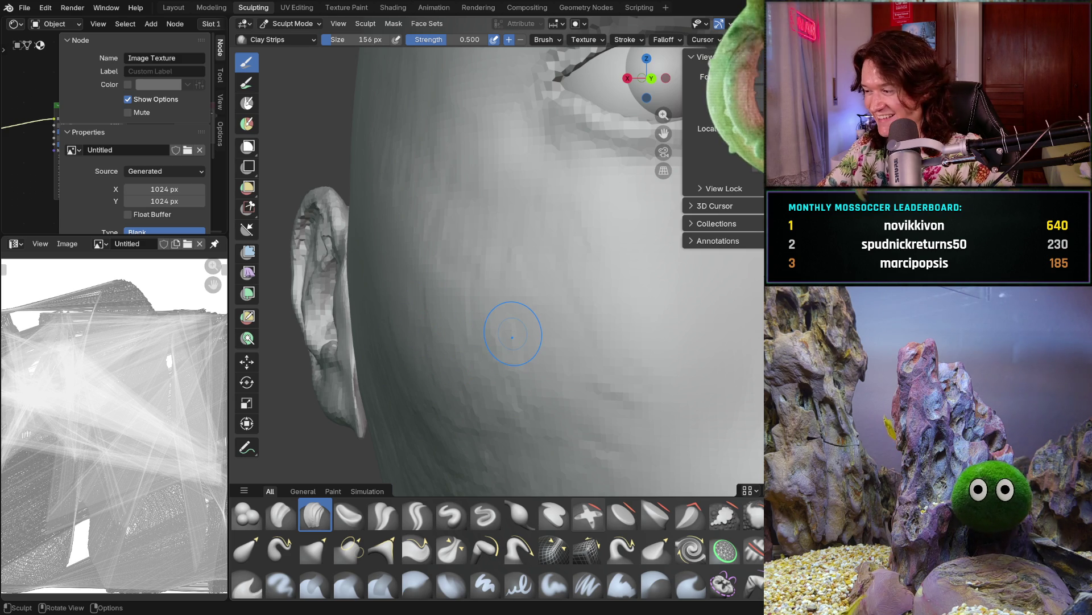
middle_drag(441, 333, 473, 339)
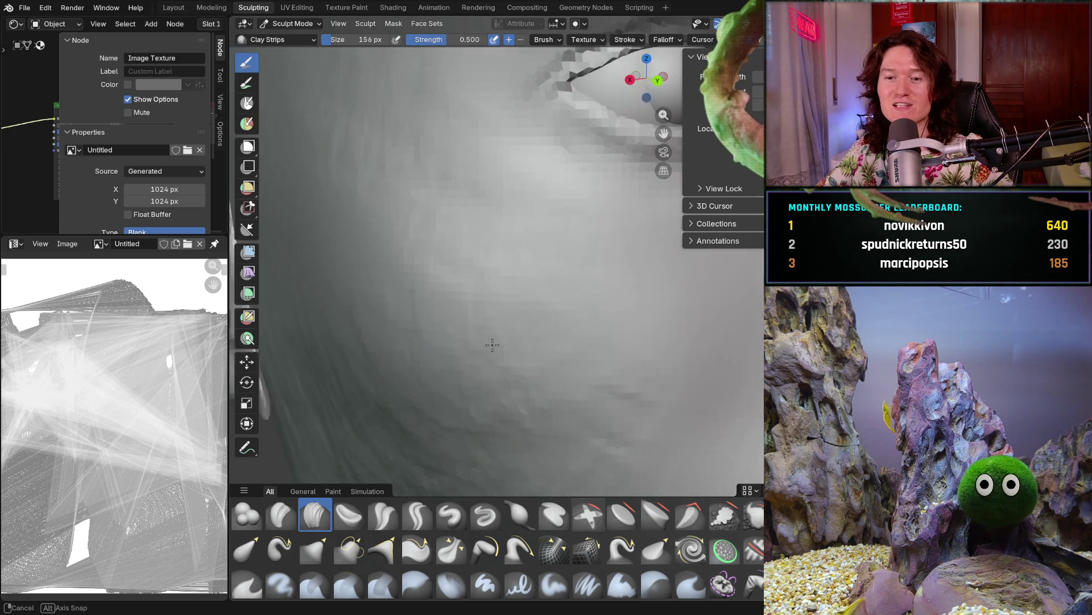
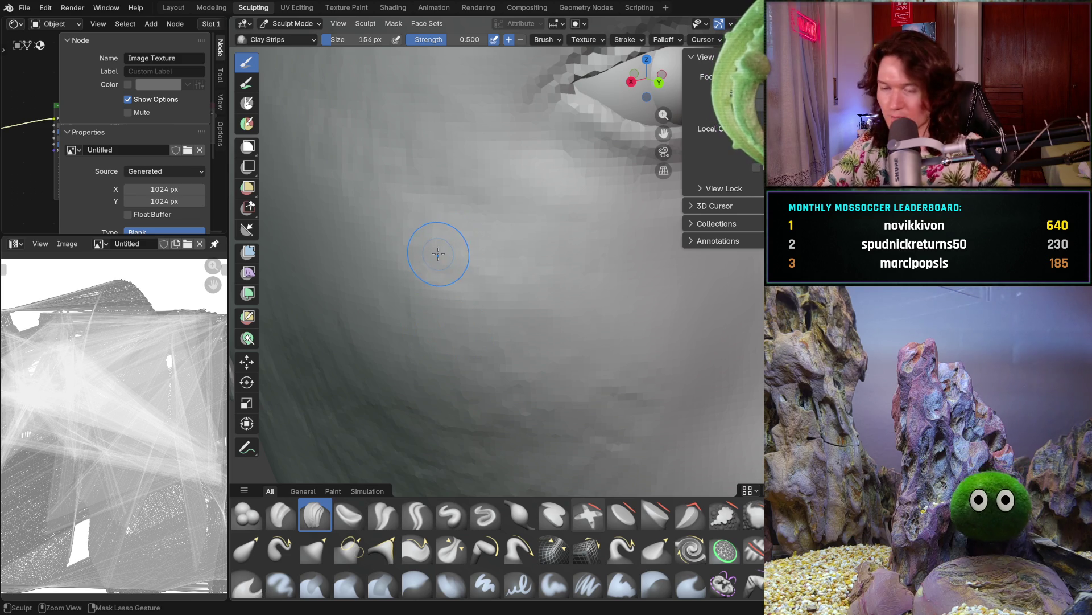
Orbit and zoom around the head to inspect the cheek and ear side from profile and front
ctrl+middle_drag(445, 247, 433, 275)
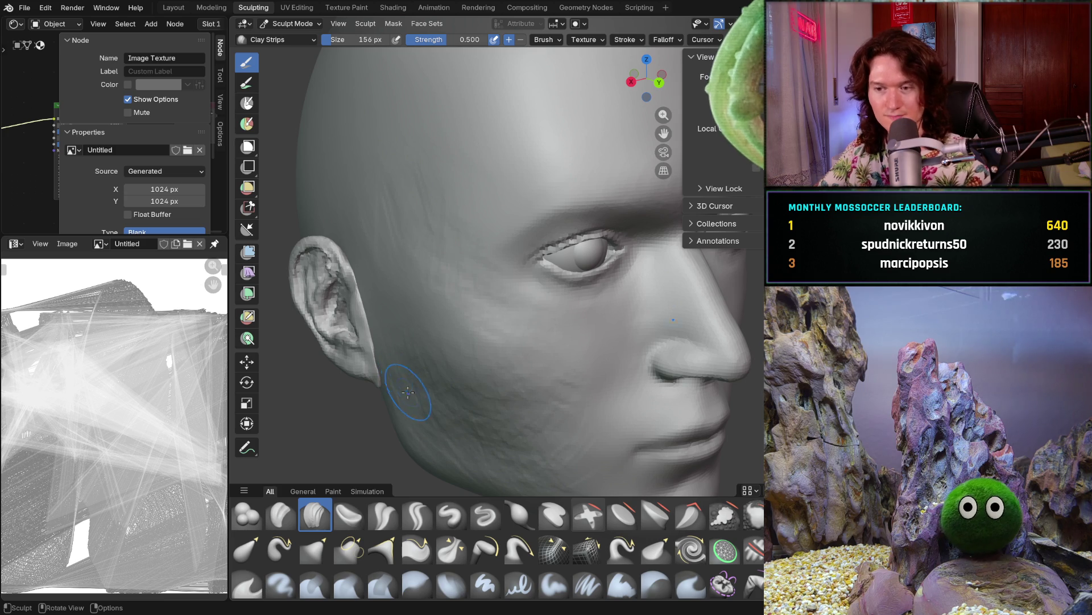
middle_drag(405, 390, 406, 369)
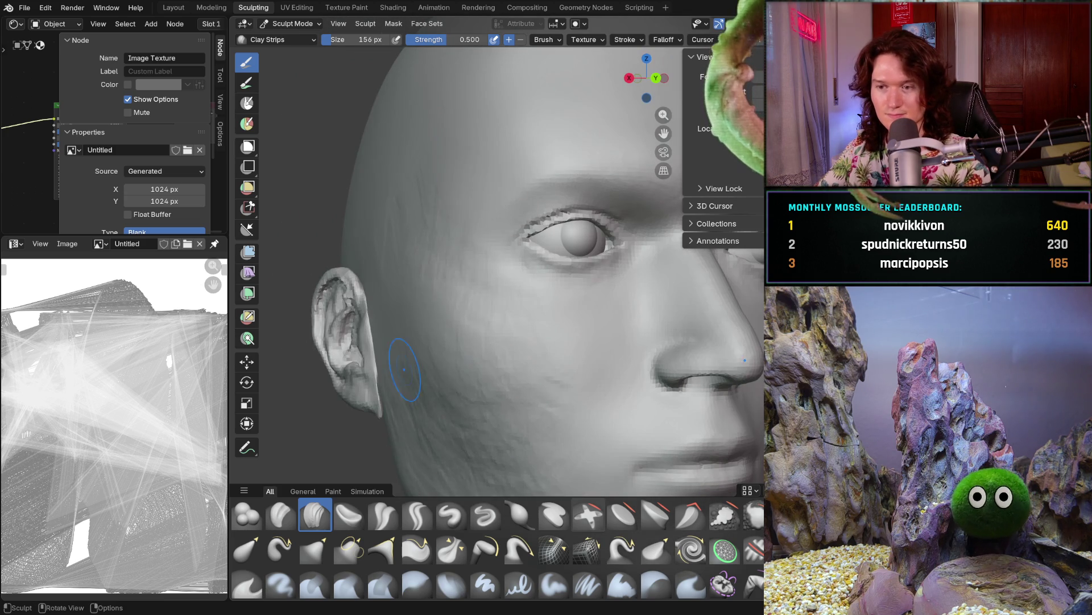
scroll(414, 341, up, 3)
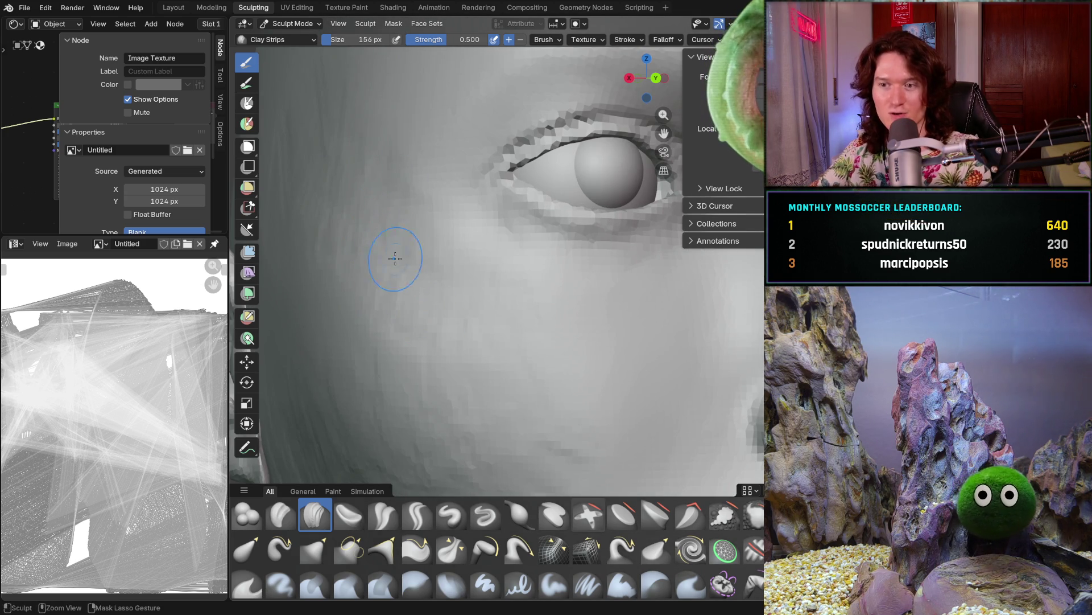
mouse_move(475, 297)
middle_down()
mouse_move(410, 315)
mouse_move(462, 339)
middle_up()
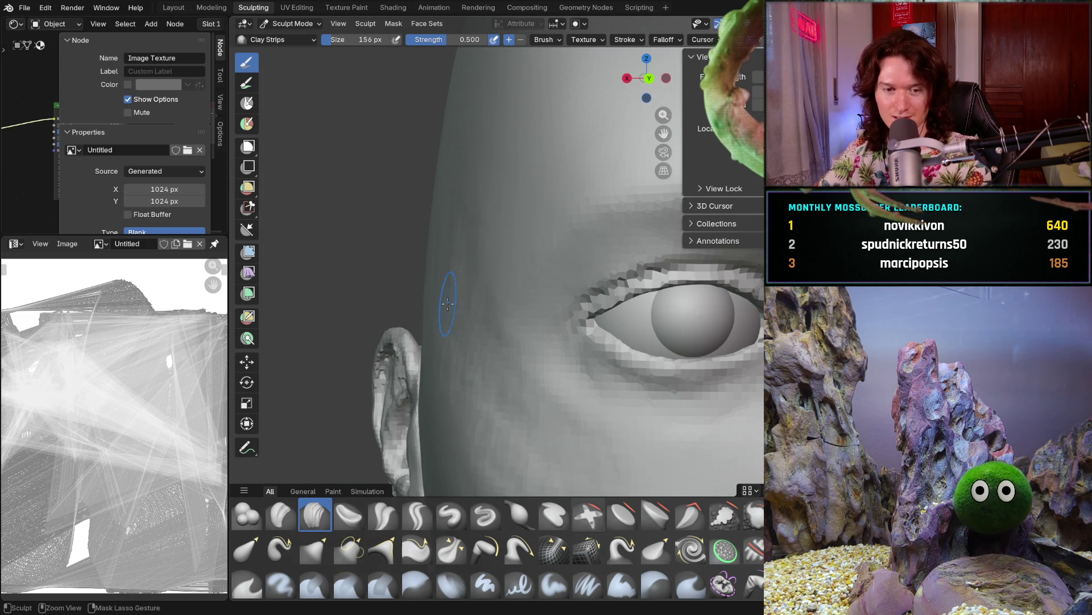
scroll(482, 234, up, 1)
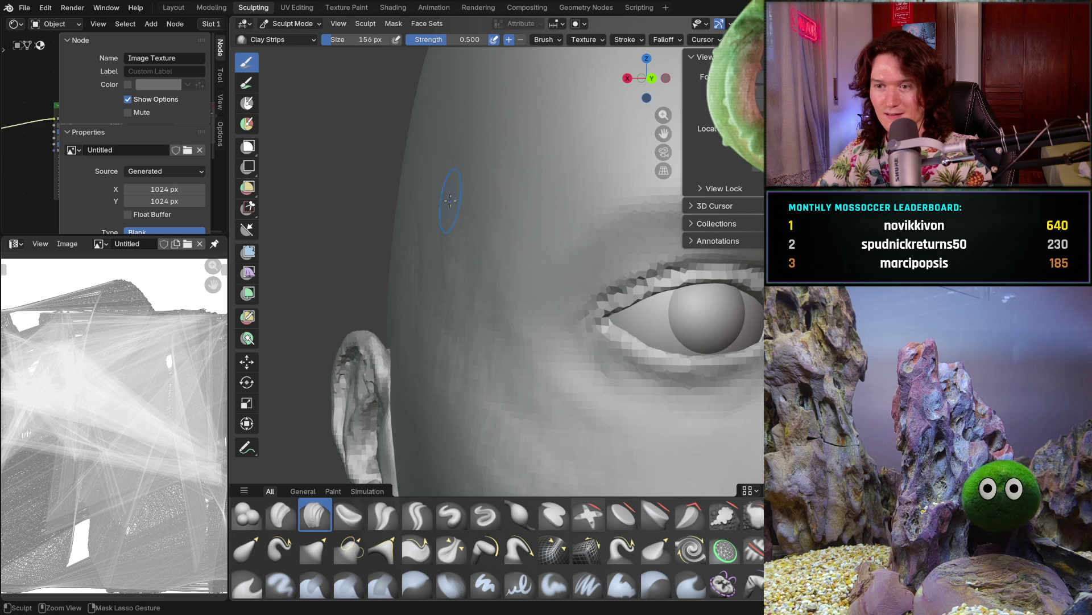
scroll(460, 191, down, 5)
middle_drag(460, 192, 504, 282)
scroll(515, 309, up, 5)
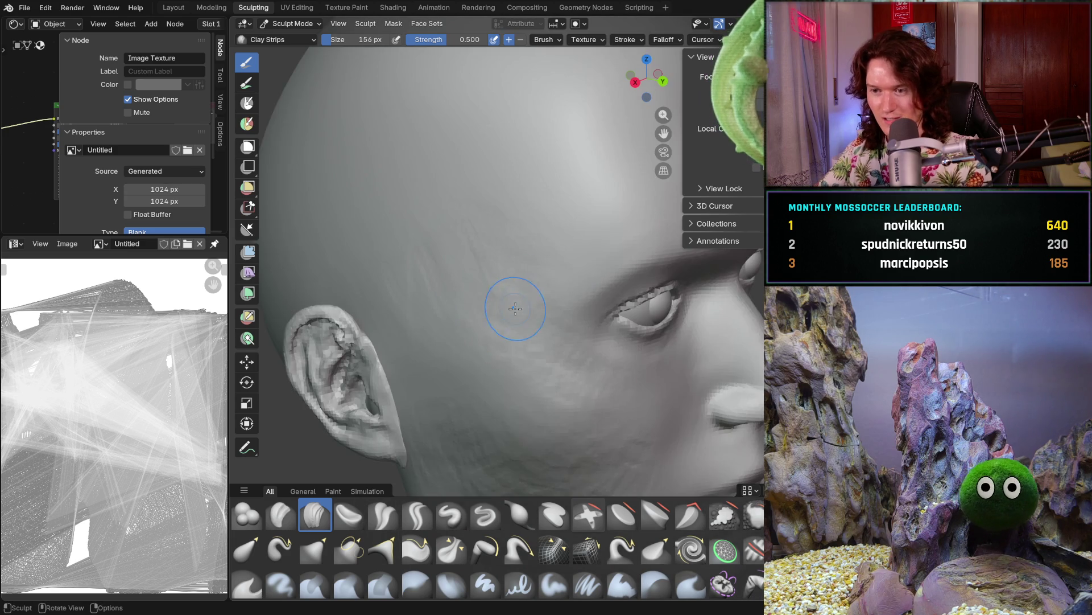
middle_drag(501, 330, 454, 380)
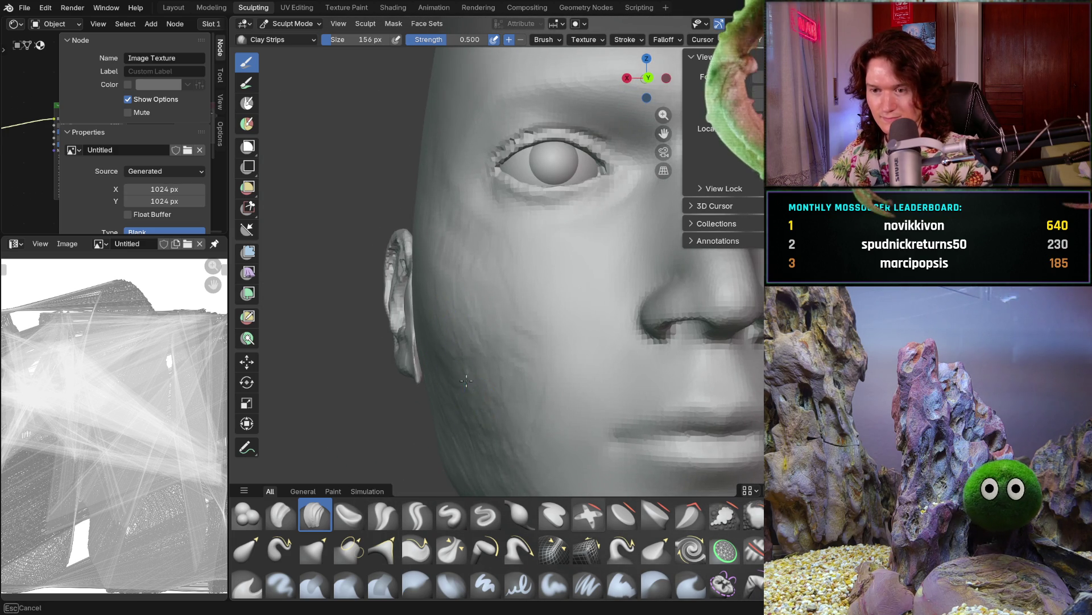
middle_drag(470, 387, 377, 395)
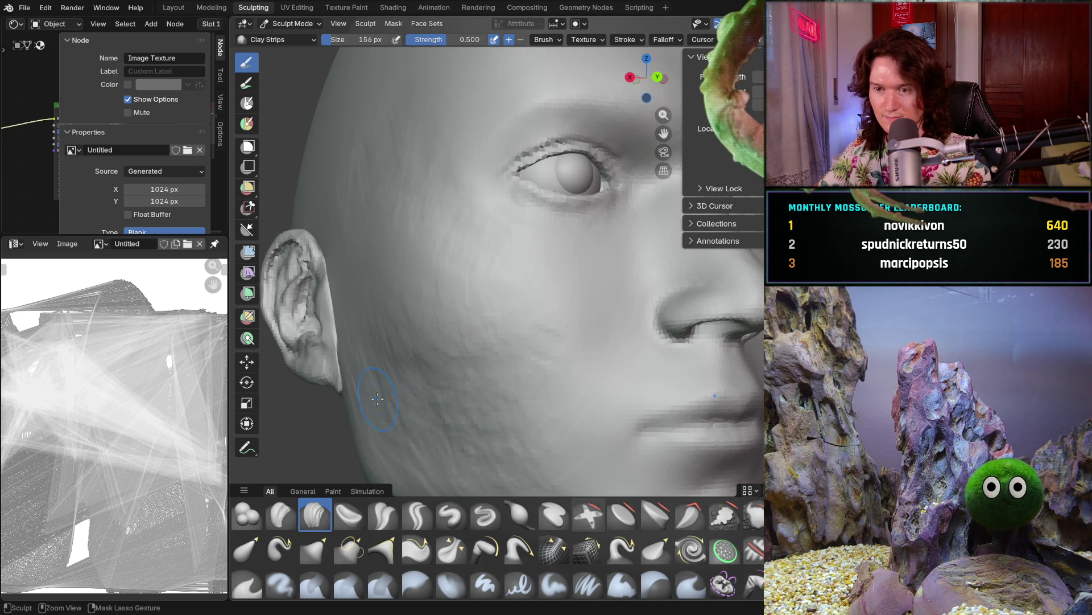
middle_drag(501, 390, 349, 360)
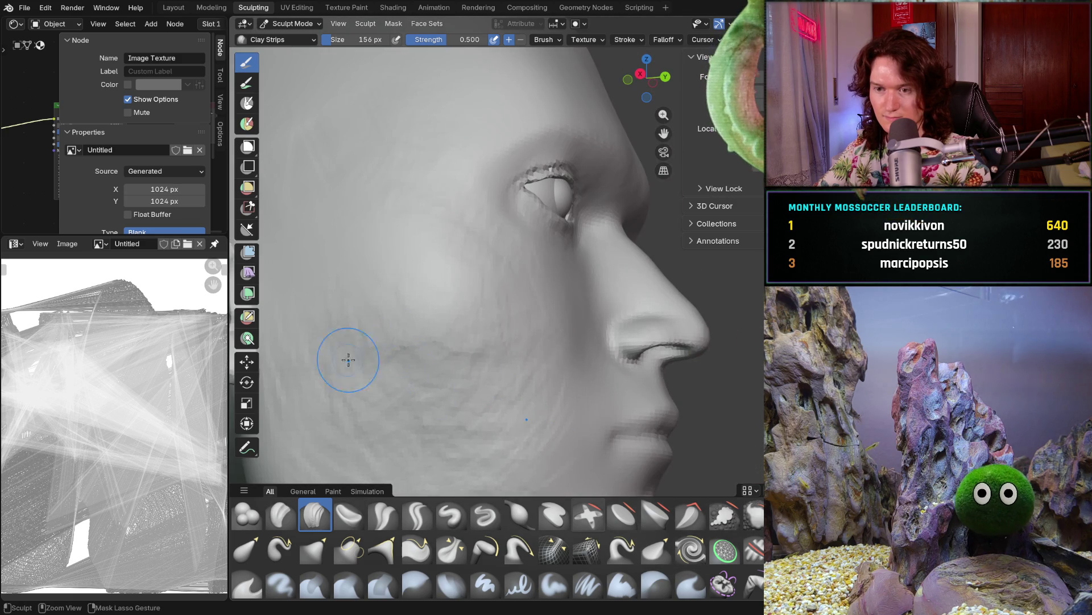
middle_drag(395, 305, 319, 368)
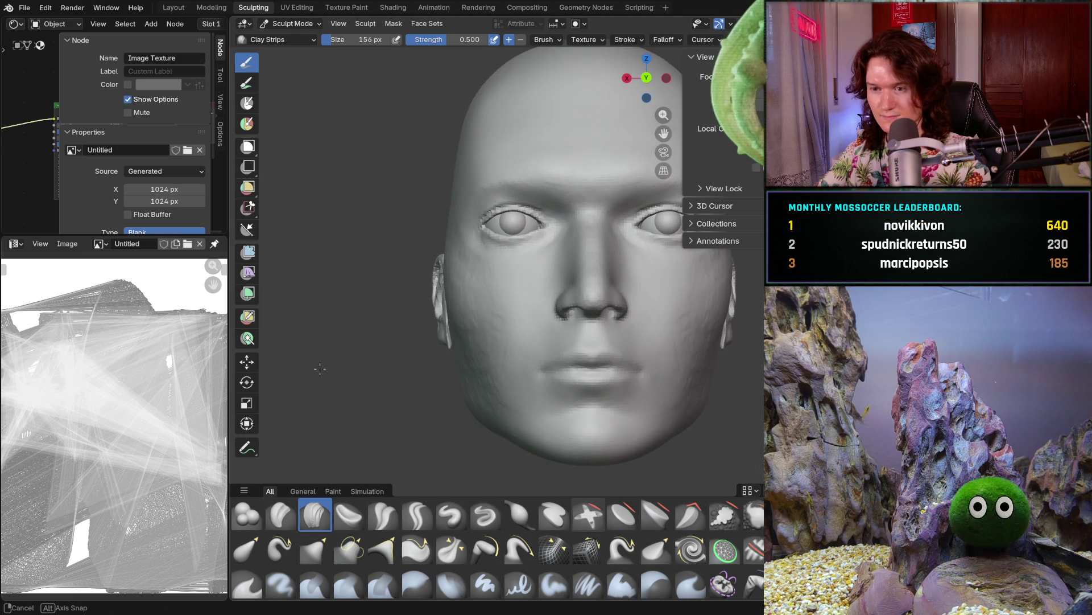
scroll(395, 394, up, 3)
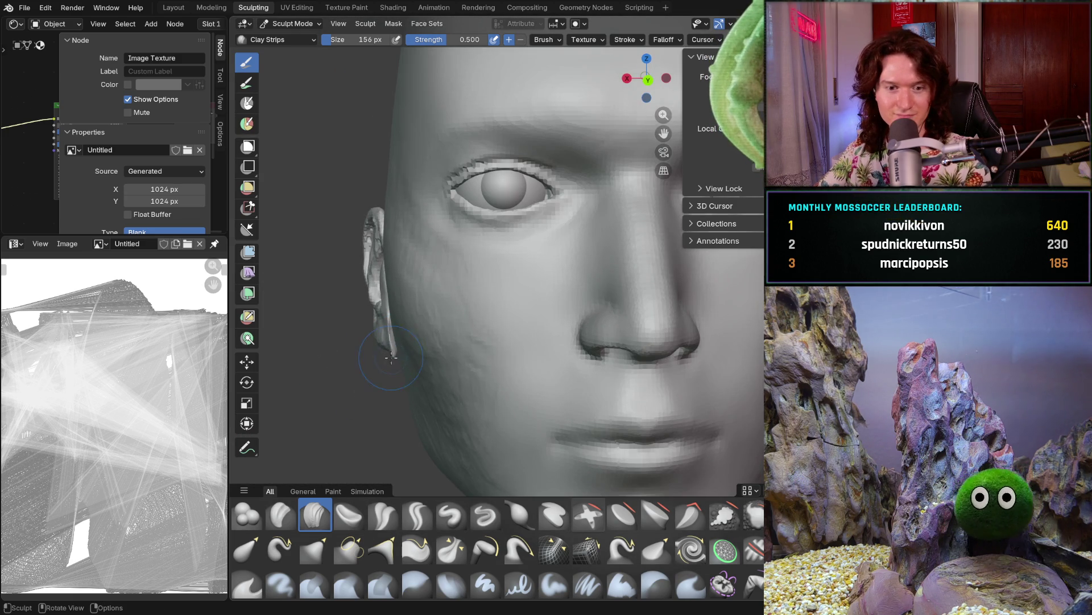
Build up clay-strip volume near the ear and cheek, checking it from the eye and nose side
drag(384, 349, 365, 346)
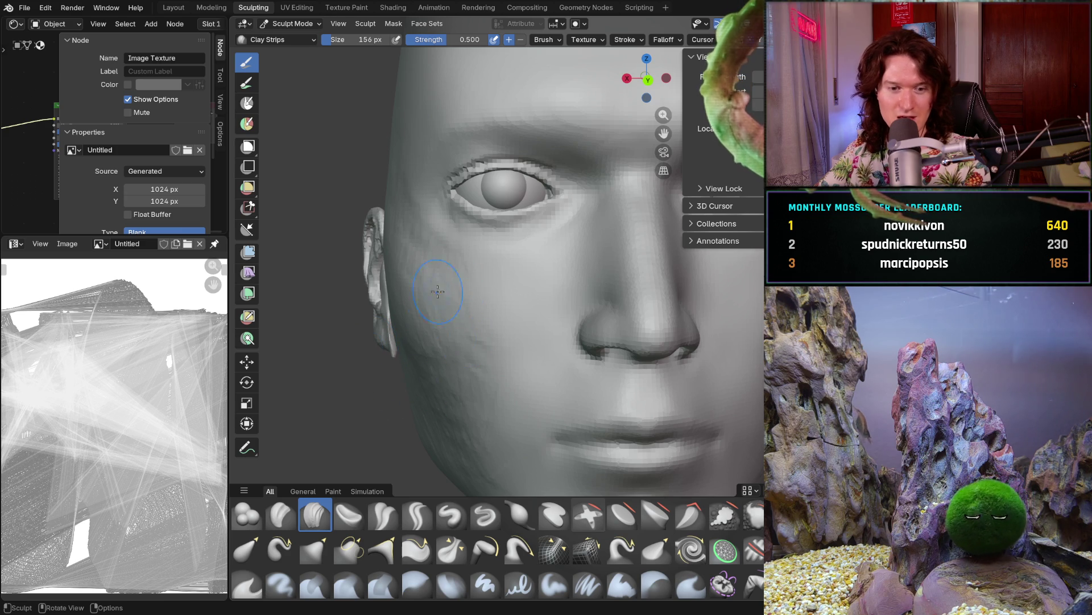
middle_drag(445, 292, 453, 280)
mouse_move(430, 329)
ctrl+middle_down()
mouse_move(416, 306)
mouse_move(400, 310)
ctrl+middle_up()
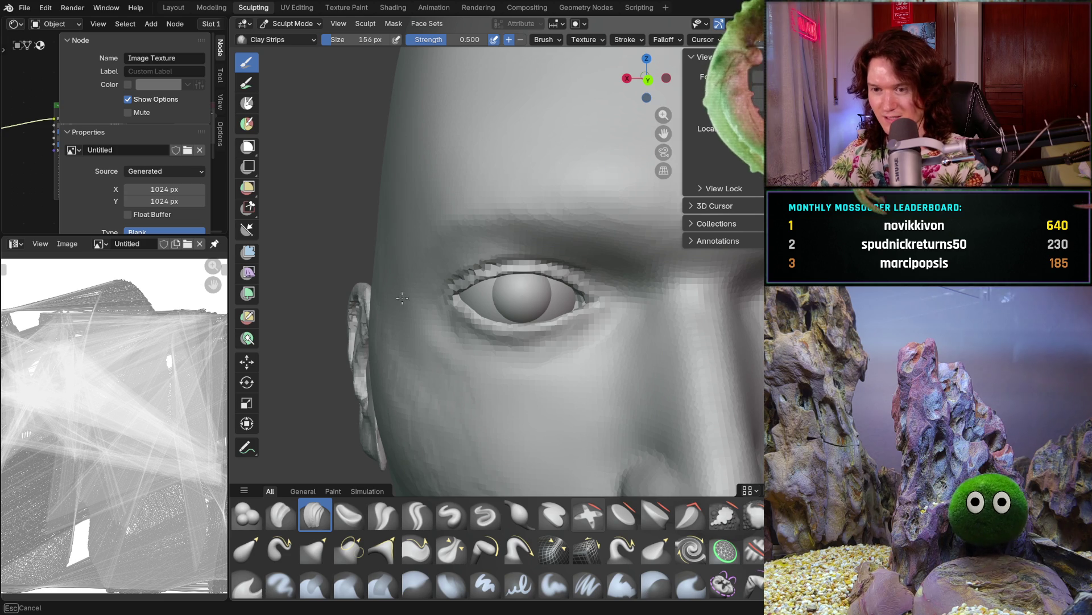
middle_drag(452, 361, 468, 373)
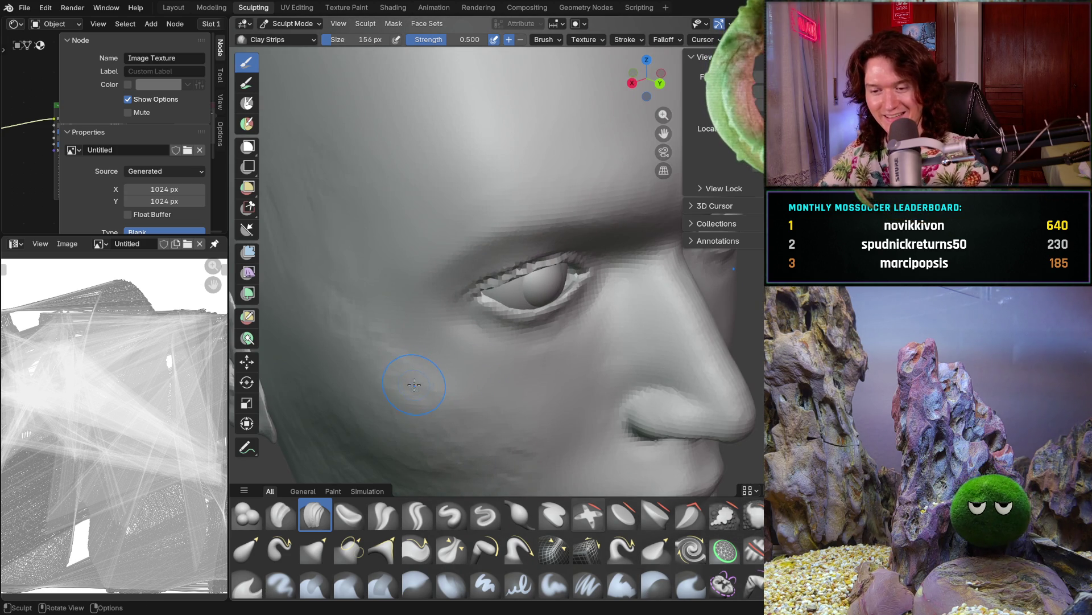
With the Smooth brush, soften the cheek, the temple above the ear and the jaw below it
key(shift)
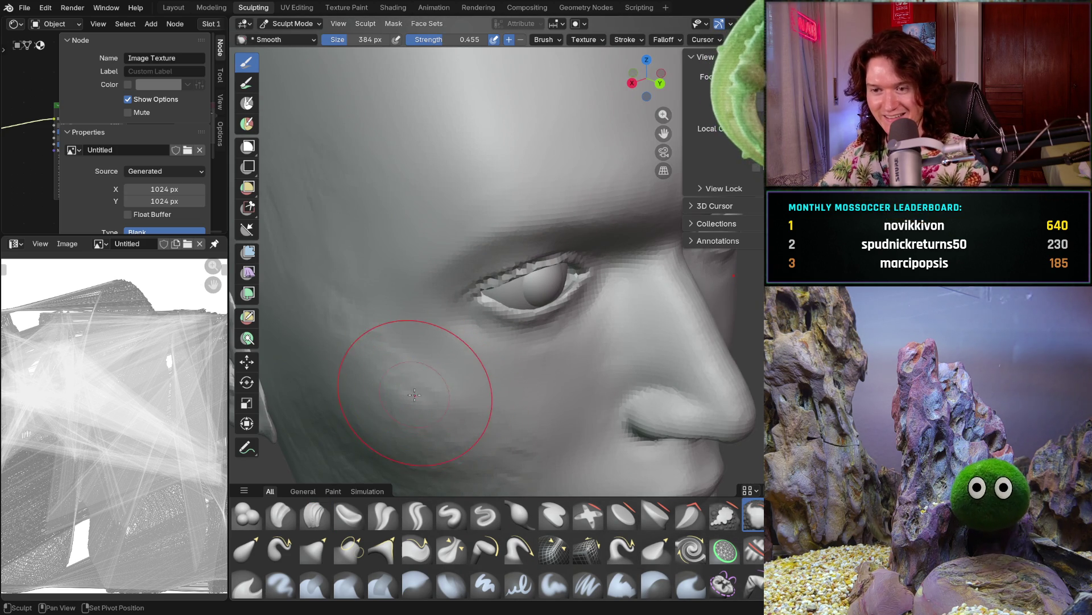
middle_drag(418, 375, 386, 370)
drag(384, 400, 357, 386)
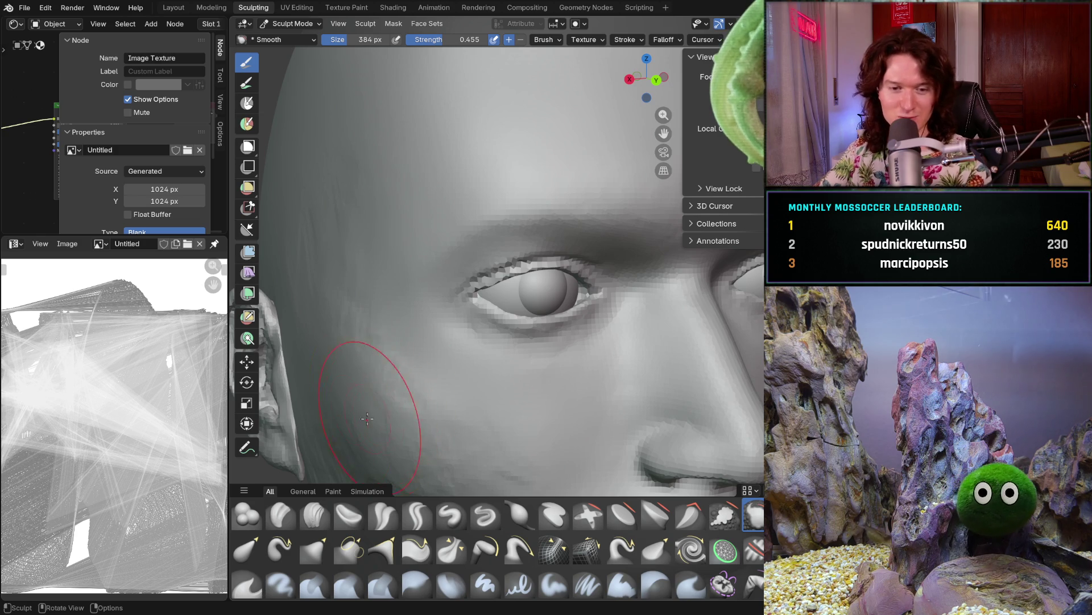
shift+middle_drag(356, 386, 427, 182)
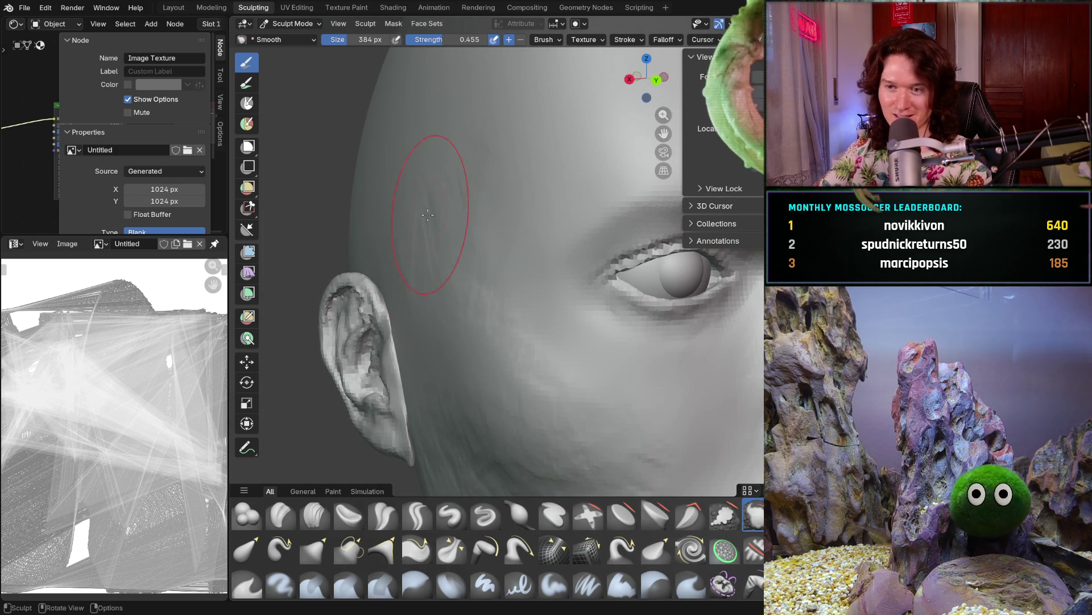
drag(427, 183, 474, 177)
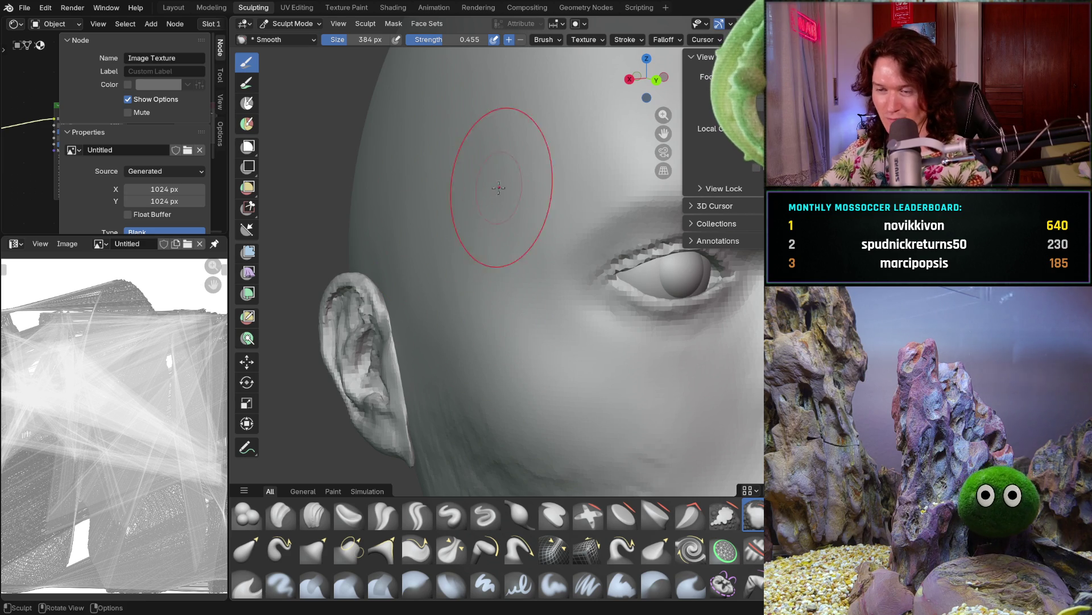
scroll(504, 183, up, 2)
mouse_move(464, 281)
middle_down()
mouse_move(470, 231)
mouse_move(515, 279)
middle_up()
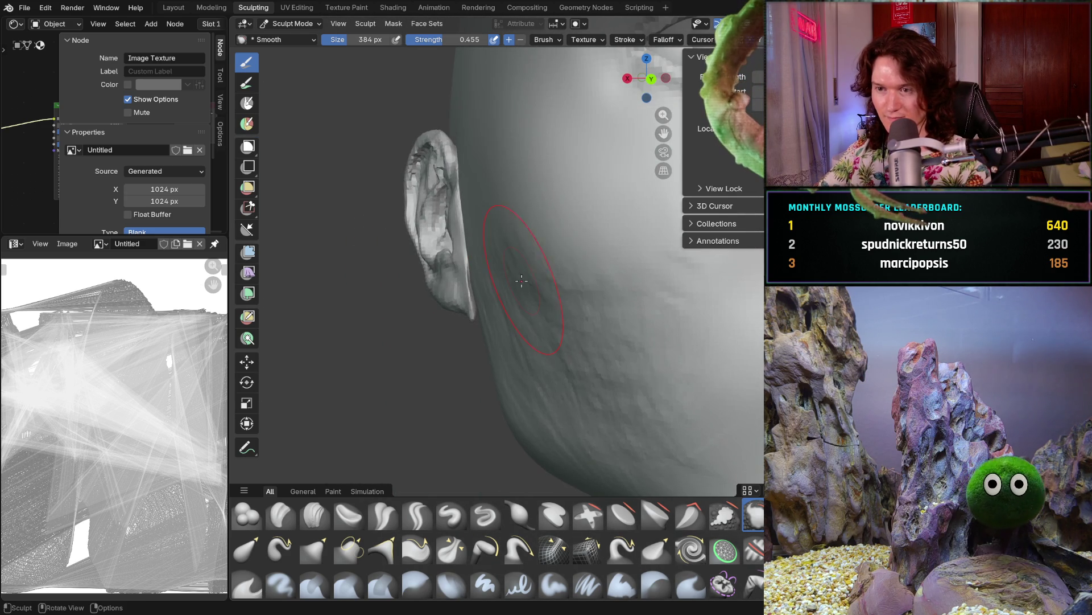
drag(565, 290, 587, 302)
drag(672, 268, 522, 259)
Smooth the area below the earlobe and across the cheek toward the nose and lips
middle_drag(499, 238, 516, 279)
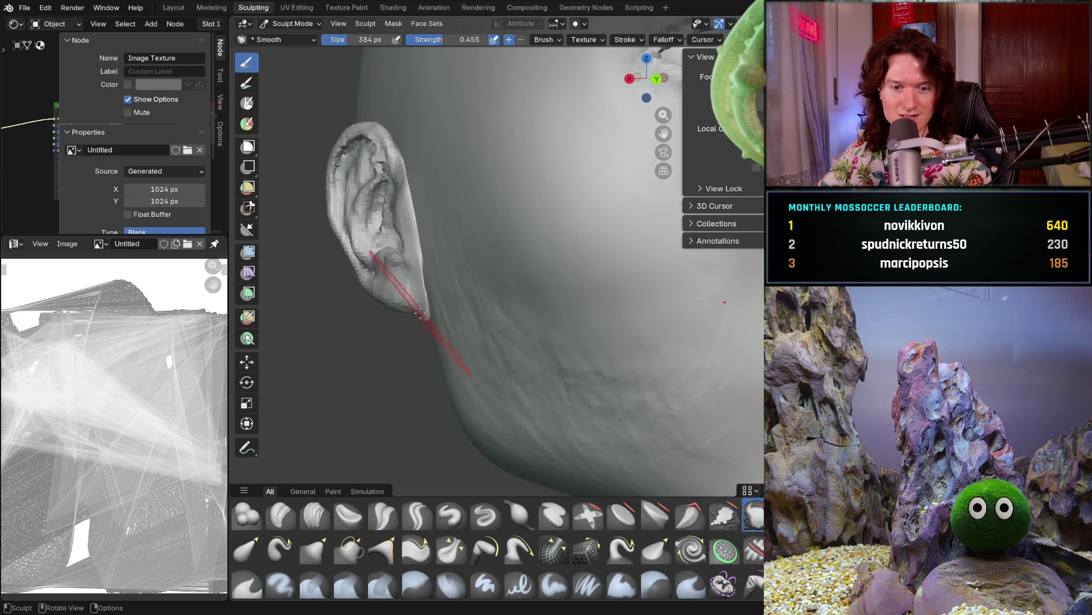
scroll(424, 317, up, 3)
mouse_move(426, 298)
mouse_down()
mouse_move(419, 278)
mouse_move(424, 385)
mouse_up()
drag(413, 337, 540, 379)
middle_drag(540, 379, 467, 325)
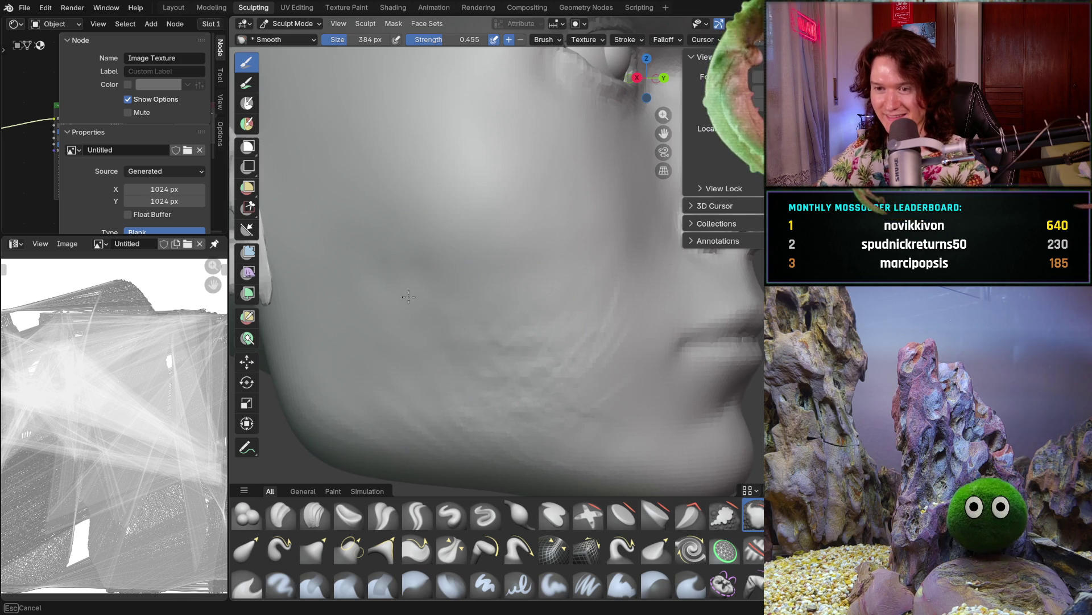
mouse_move(500, 330)
mouse_down()
mouse_move(565, 317)
mouse_move(549, 323)
mouse_up()
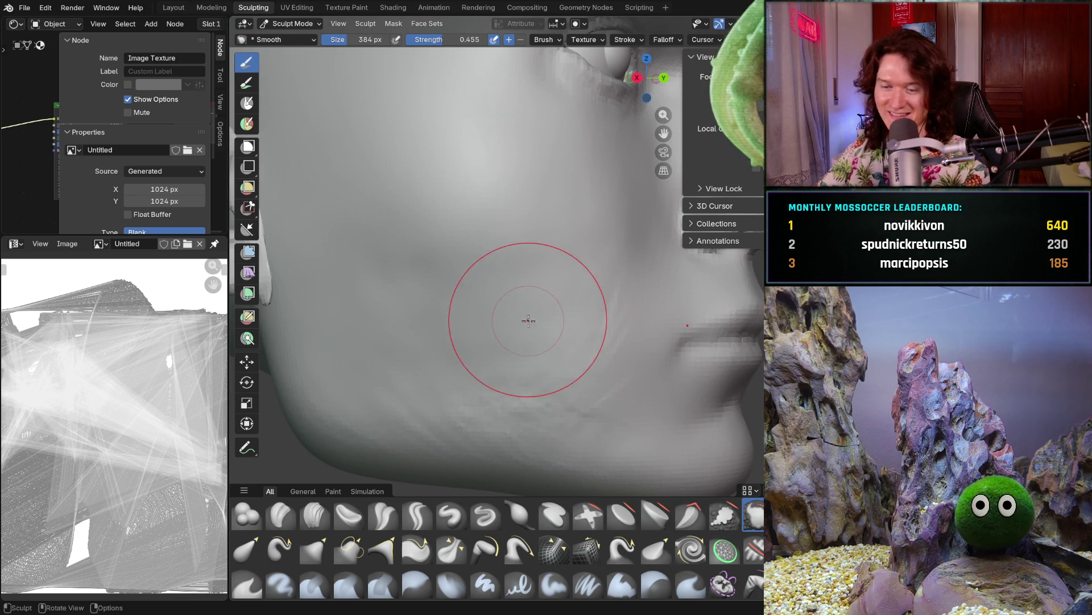
Reduce the Smooth brush to 218 px and smooth the cheek, jawline and lower cheek
key(f)
click(487, 325)
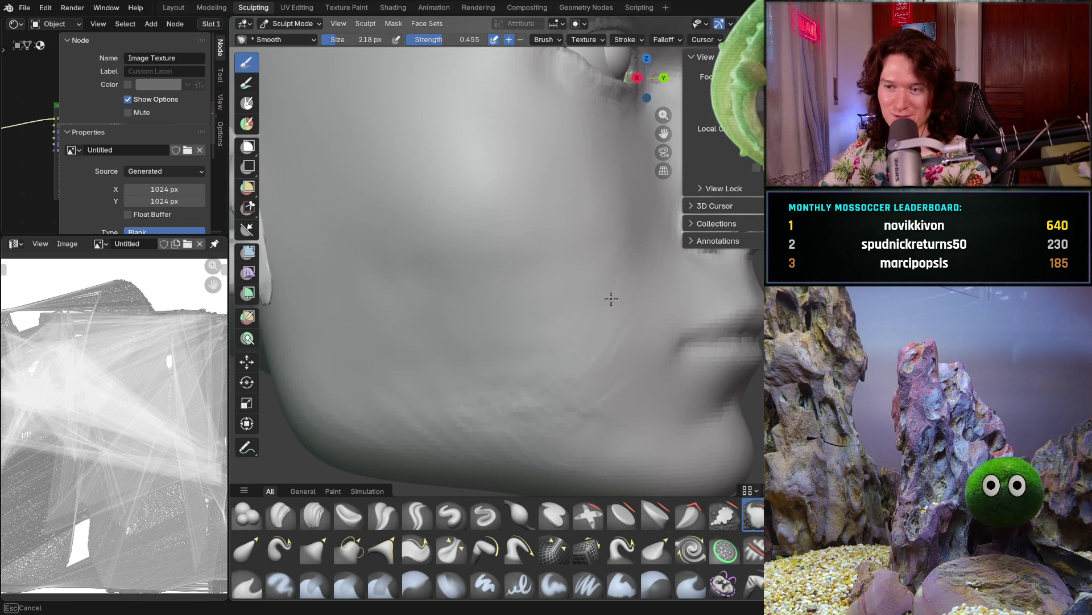
mouse_move(537, 384)
mouse_down()
mouse_move(548, 418)
mouse_move(378, 390)
mouse_move(383, 408)
mouse_move(474, 416)
mouse_up()
drag(590, 444, 544, 359)
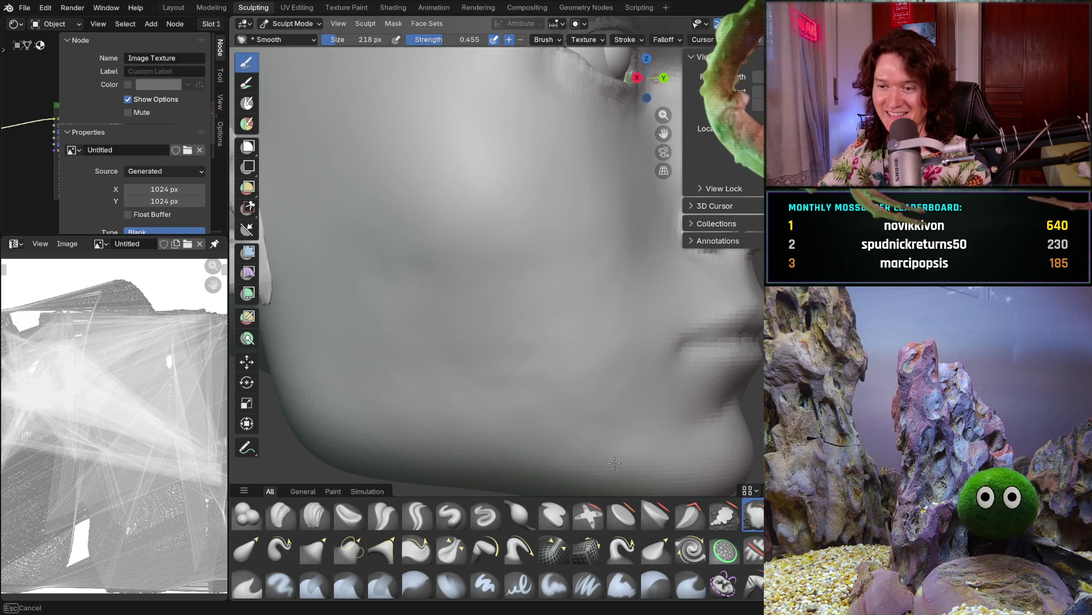
drag(472, 341, 546, 402)
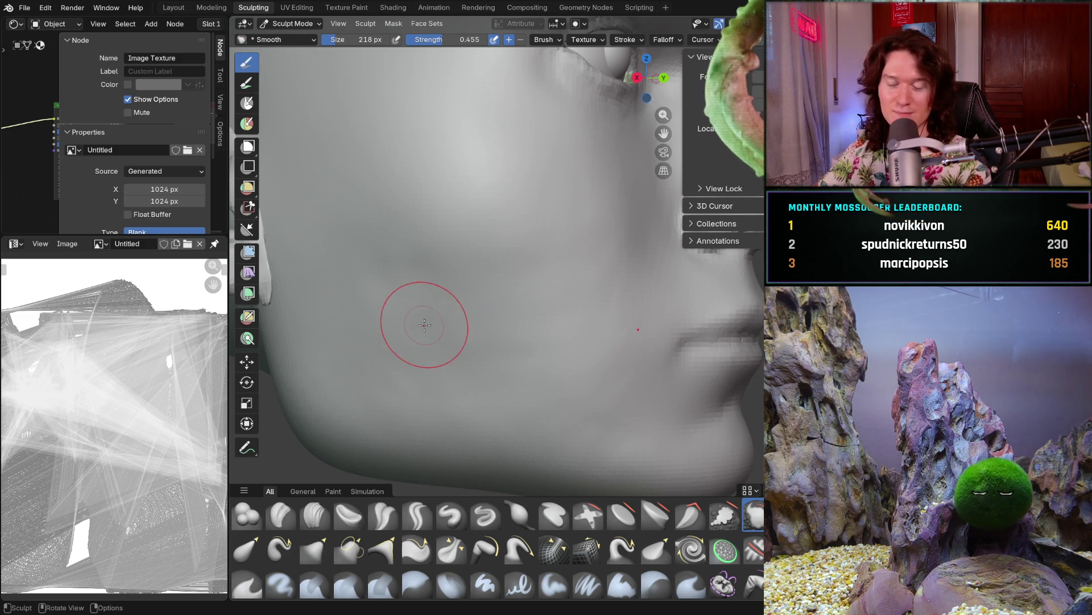
middle_drag(399, 285, 371, 263)
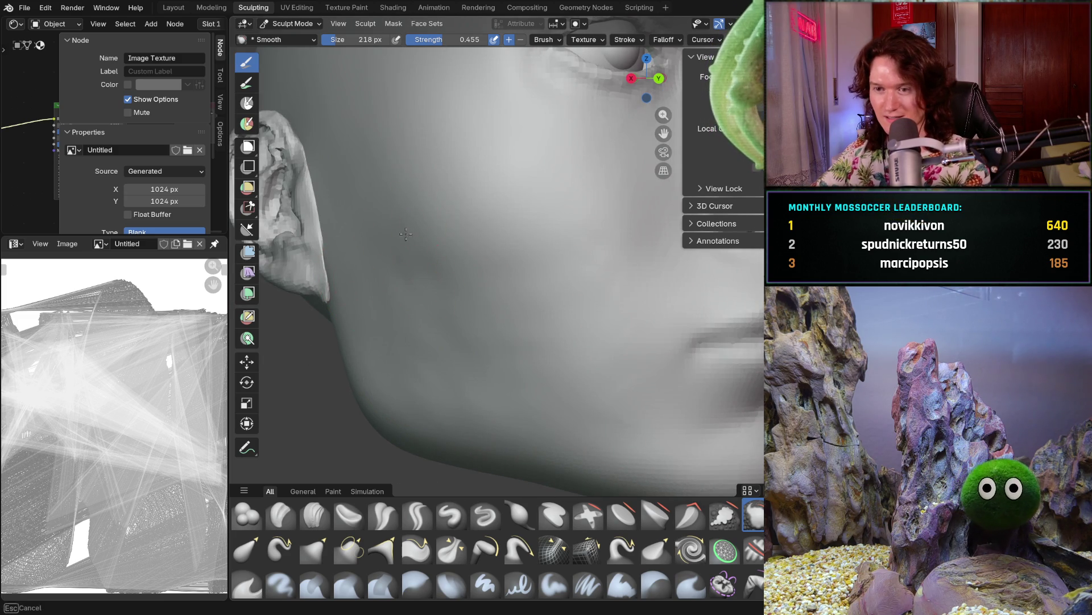
mouse_move(509, 331)
mouse_down()
mouse_move(532, 395)
mouse_move(584, 414)
mouse_up()
drag(594, 361, 613, 317)
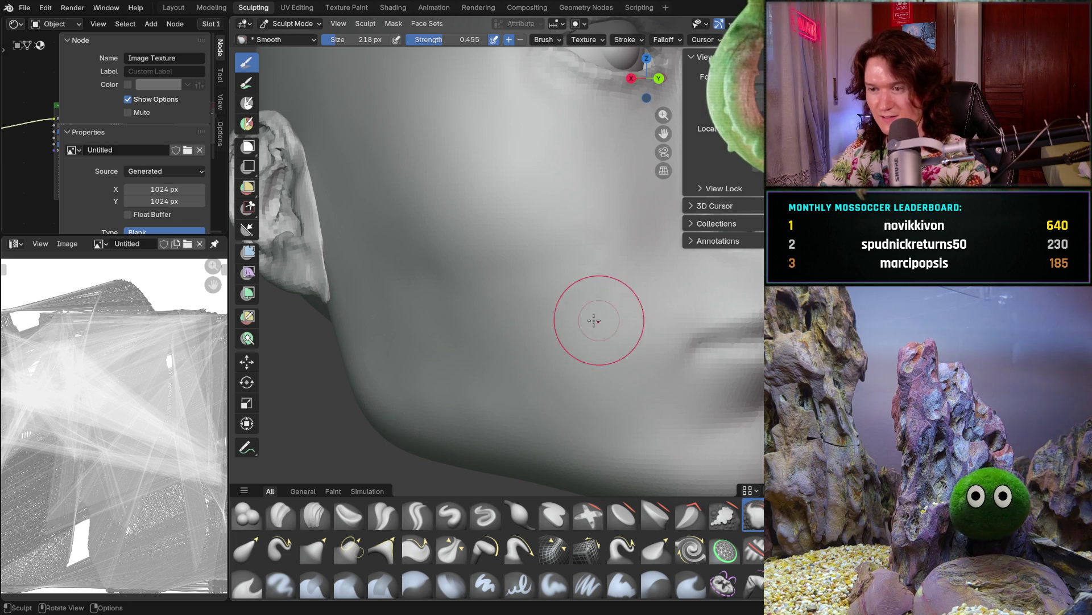
Switch to the Clay Strips brush and turn the head to the cheek beside the ear
middle_drag(600, 320, 470, 354)
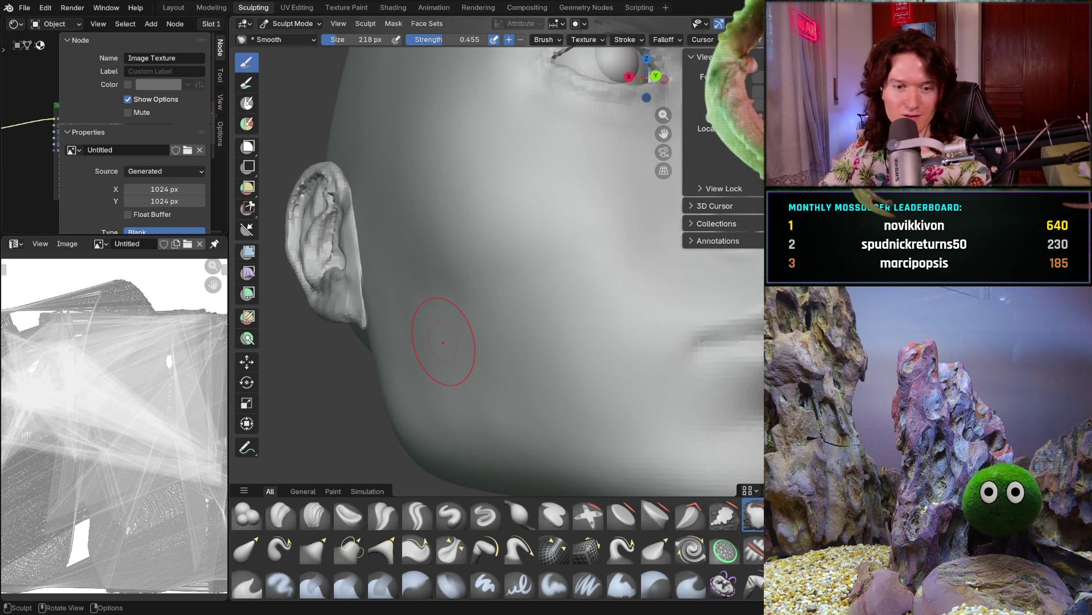
mouse_move(434, 336)
middle_down()
mouse_move(486, 336)
mouse_move(467, 339)
middle_up()
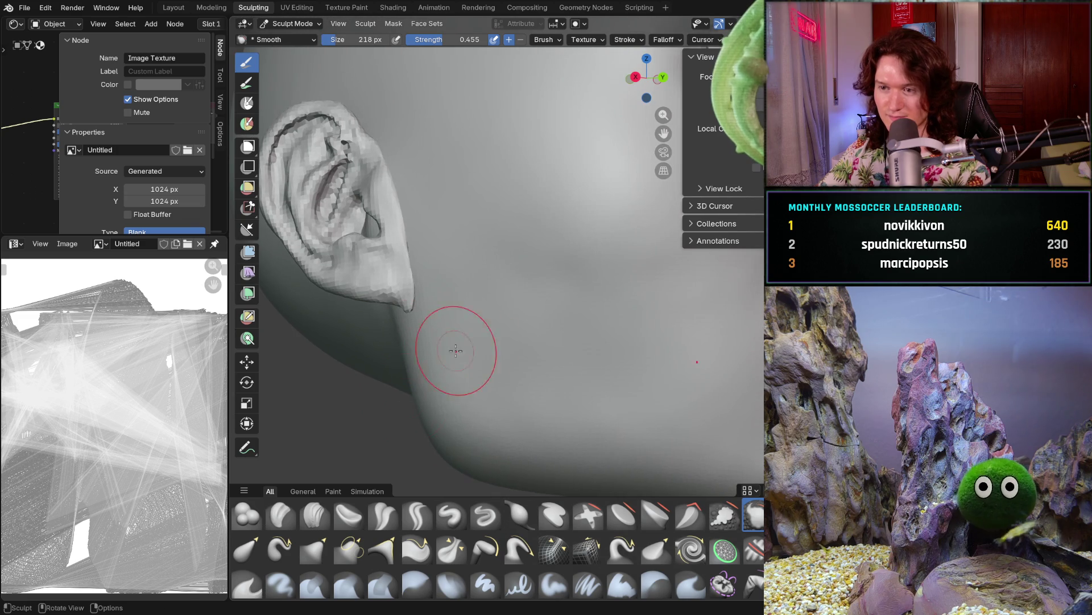
click(315, 515)
mouse_move(527, 285)
middle_down()
mouse_move(500, 308)
mouse_move(533, 246)
mouse_move(536, 258)
middle_up()
middle_drag(581, 298, 528, 299)
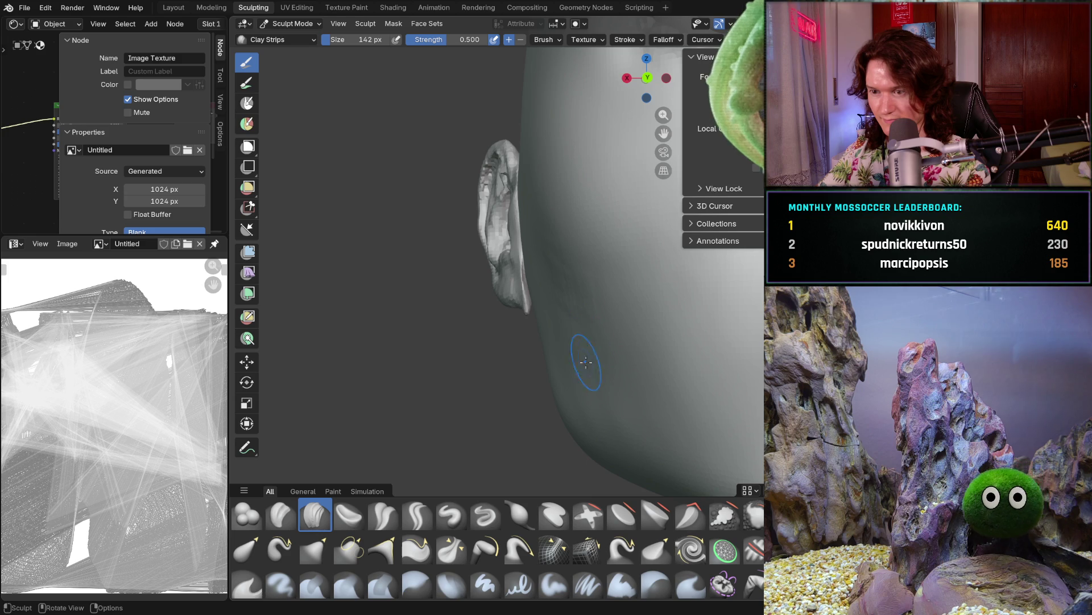
Zoom in on the cheek below the ear and lay a first clay-strip stroke on it
mouse_move(620, 415)
middle_down()
mouse_move(590, 365)
mouse_move(606, 316)
mouse_move(559, 306)
mouse_move(603, 346)
mouse_move(487, 358)
mouse_move(495, 330)
mouse_move(452, 316)
mouse_move(504, 291)
mouse_move(530, 253)
middle_up()
scroll(575, 317, up, 3)
scroll(602, 346, up, 2)
scroll(451, 316, down, 2)
scroll(504, 290, up, 3)
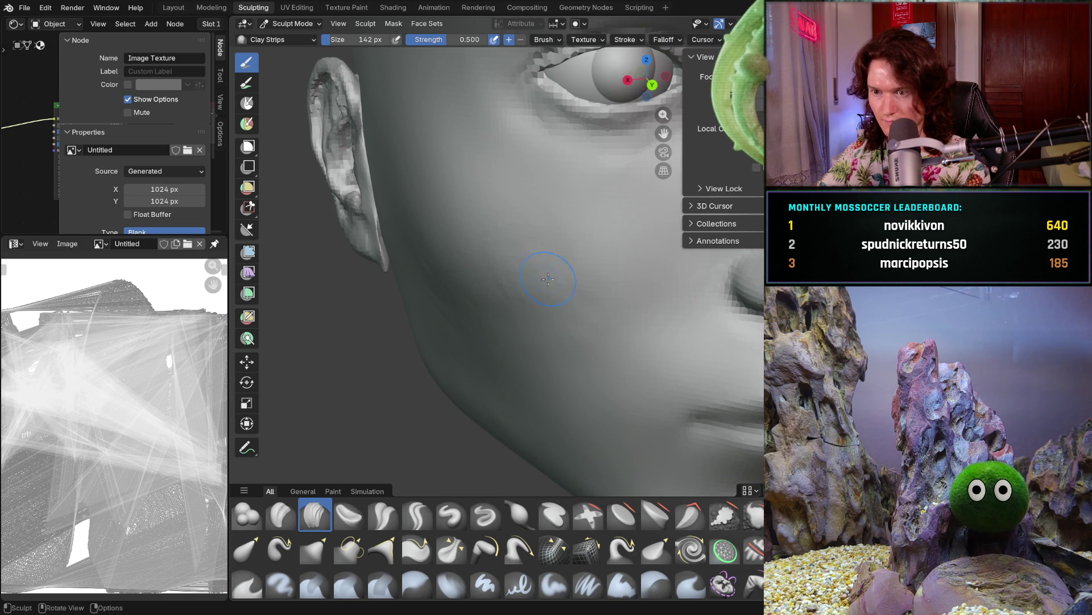
middle_drag(494, 296, 519, 269)
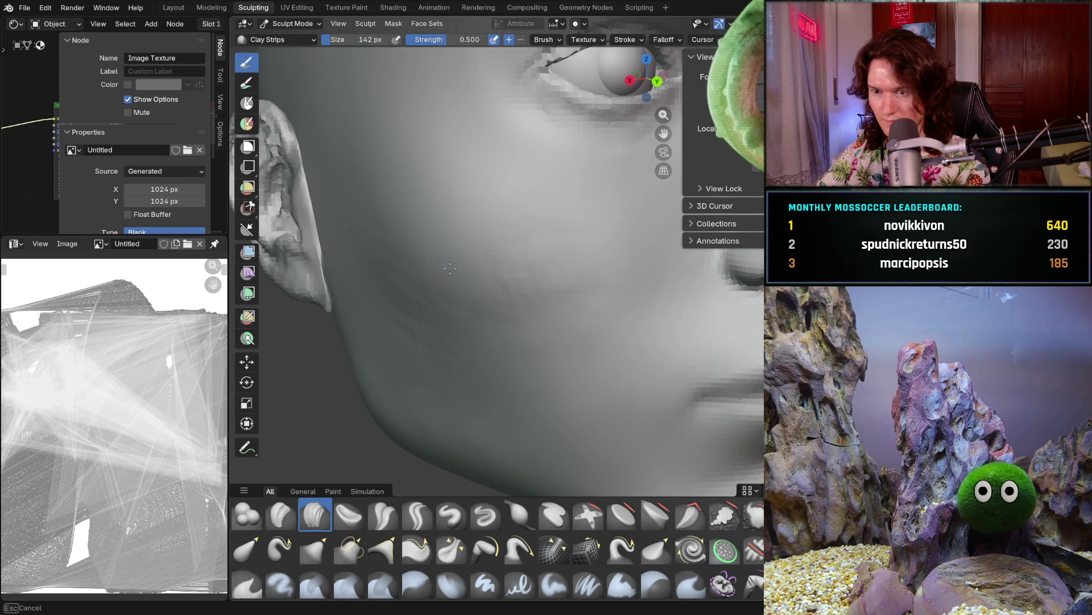
middle_drag(455, 261, 384, 234)
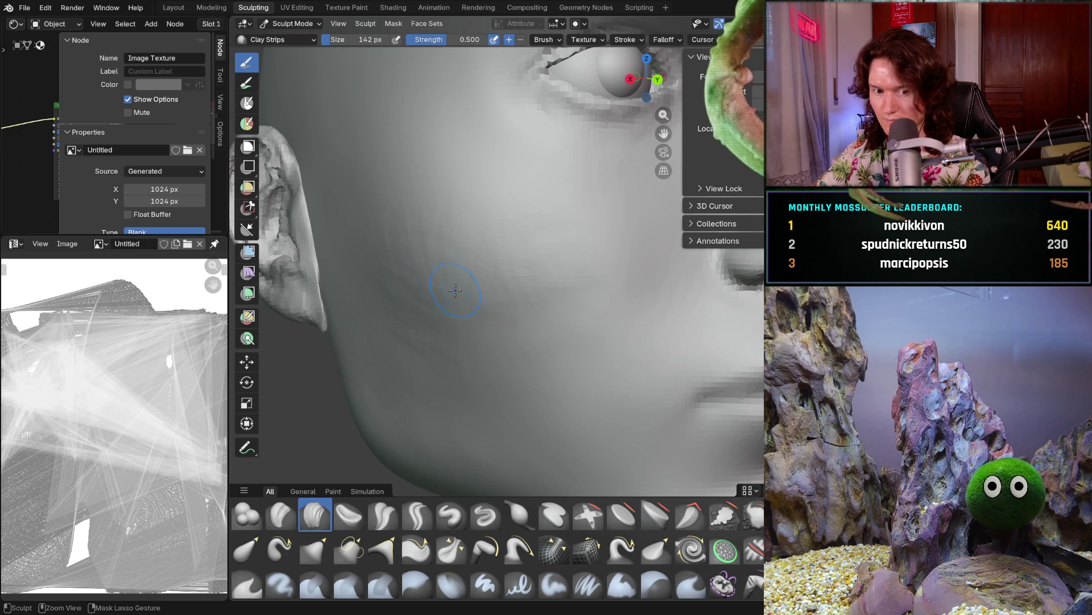
scroll(454, 297, down, 2)
scroll(454, 296, up, 2)
mouse_move(454, 297)
middle_down()
mouse_move(465, 282)
mouse_move(560, 301)
middle_up()
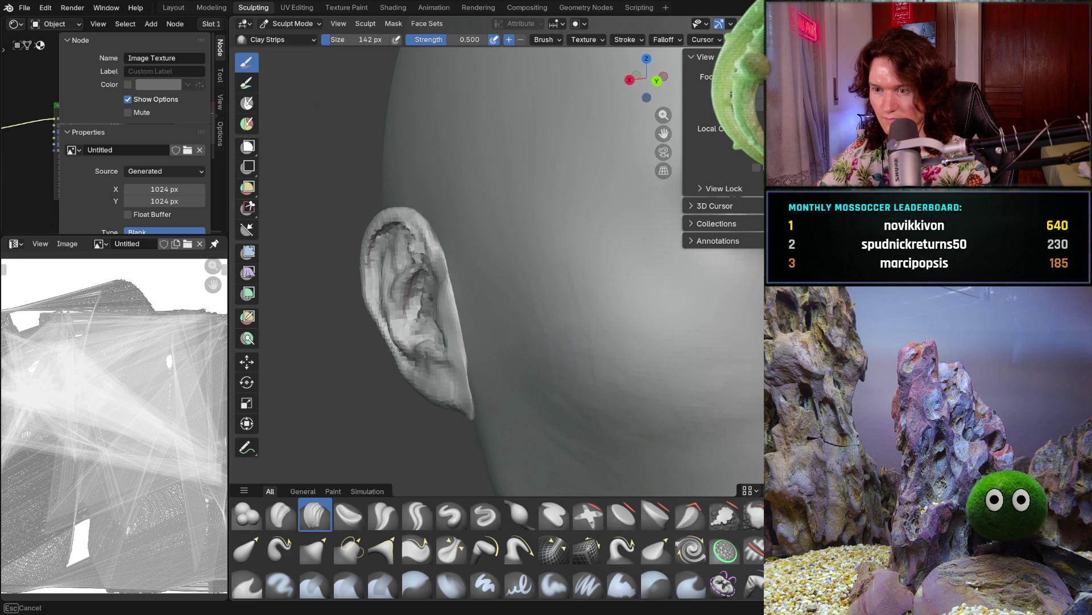
mouse_move(536, 341)
middle_down()
mouse_move(501, 243)
mouse_move(548, 245)
mouse_move(542, 259)
mouse_move(504, 251)
mouse_move(471, 225)
middle_up()
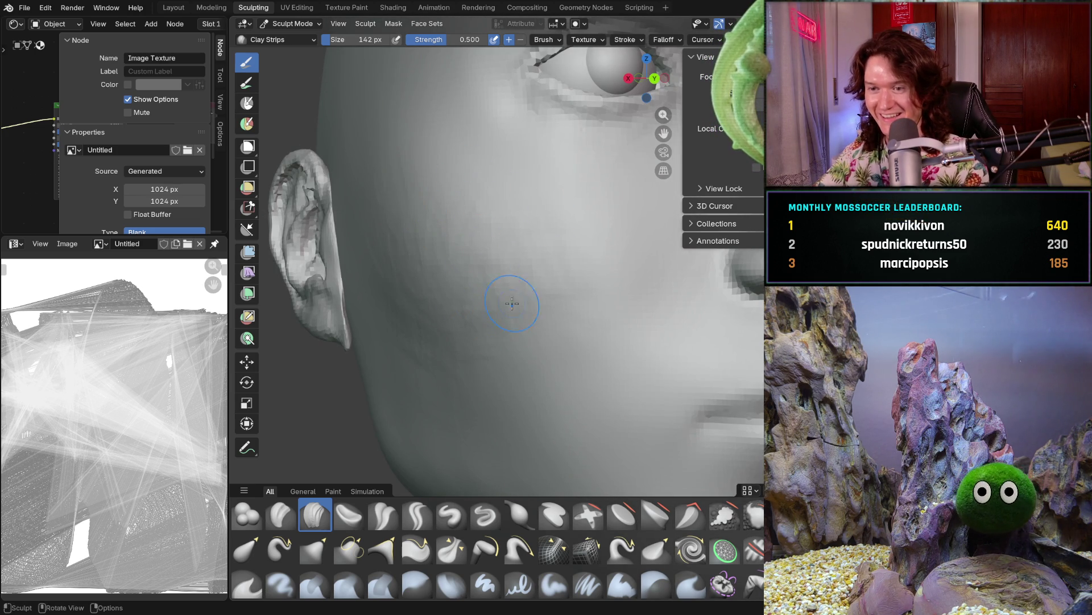
middle_drag(524, 298, 552, 296)
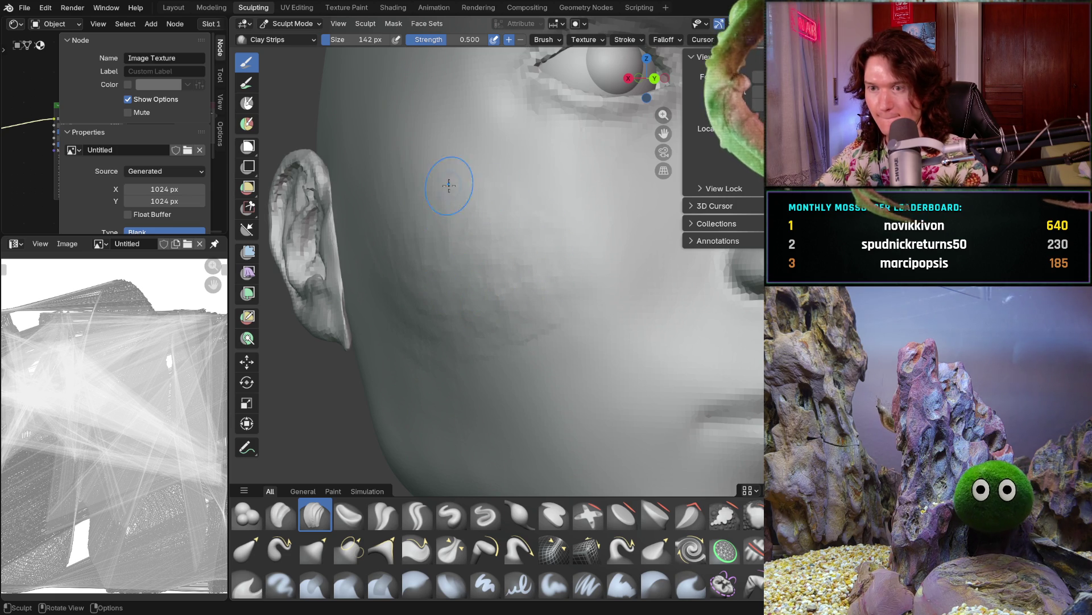
scroll(572, 244, down, 6)
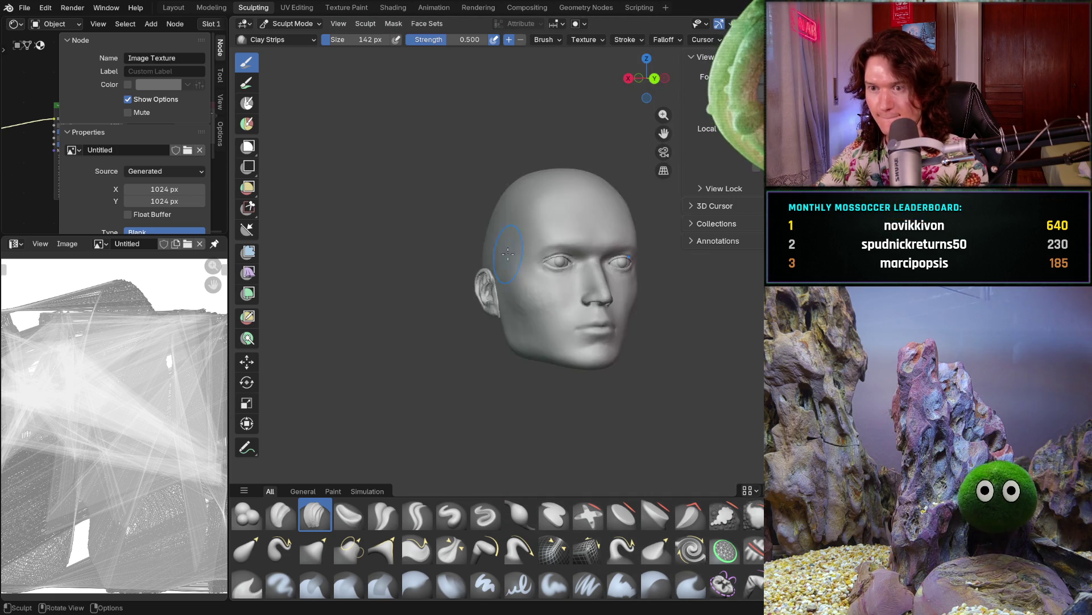
Lay clay strips across the cheek and check the added volume from front and three-quarter views
middle_drag(572, 243, 453, 253)
scroll(491, 237, up, 3)
scroll(491, 237, up, 4)
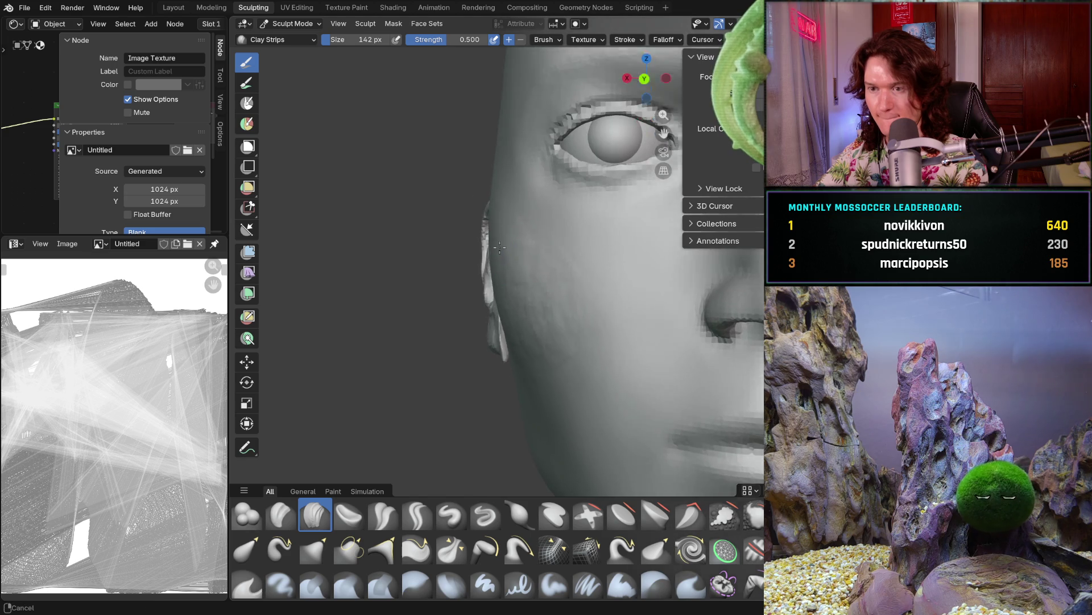
scroll(499, 239, up, 3)
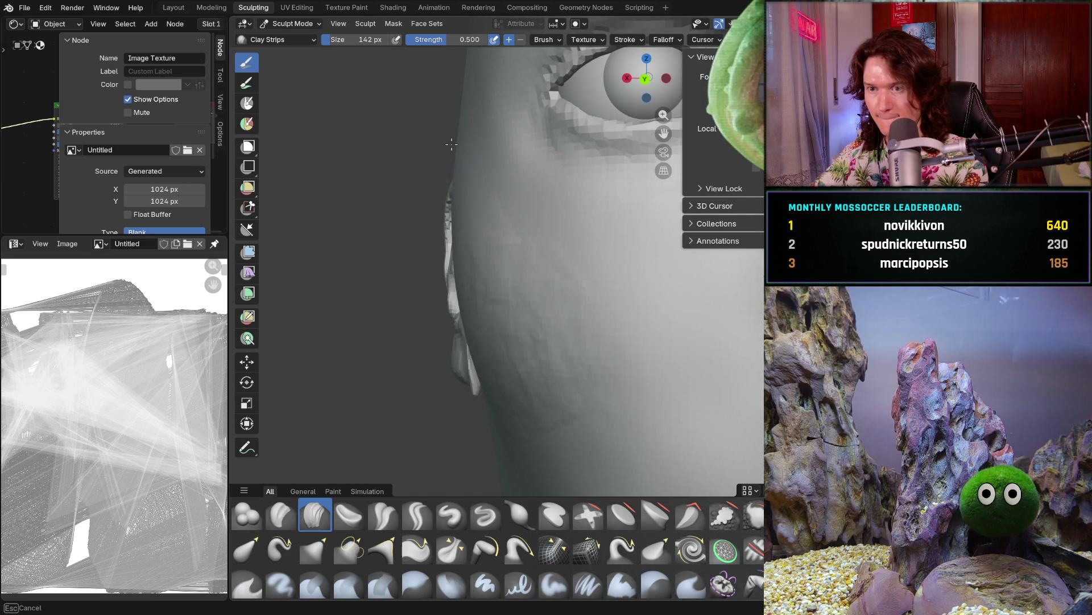
mouse_move(451, 152)
middle_down()
mouse_move(476, 184)
mouse_move(613, 194)
middle_up()
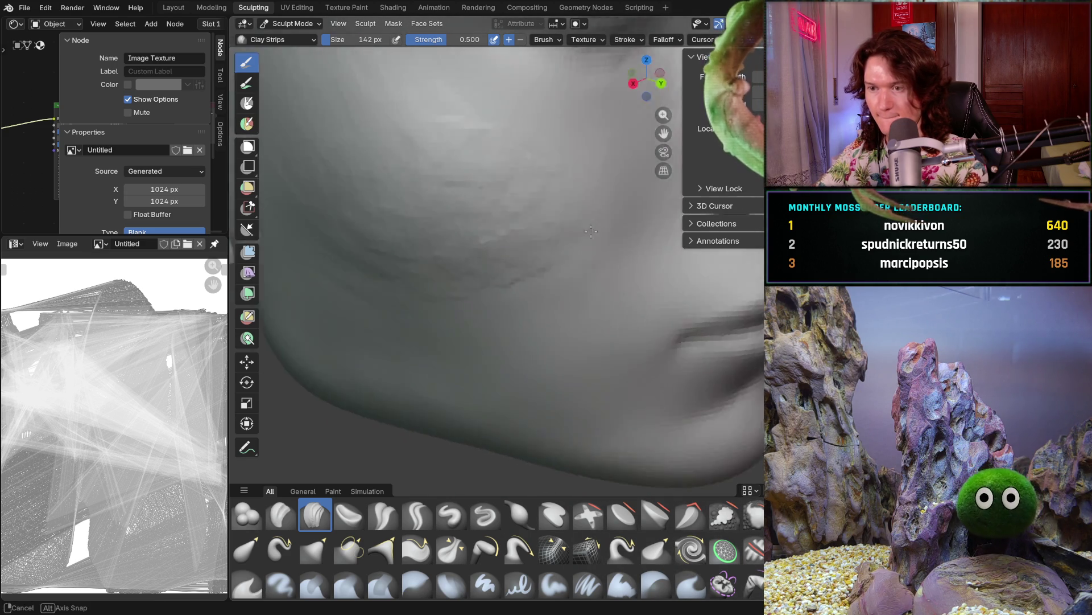
scroll(613, 194, down, 5)
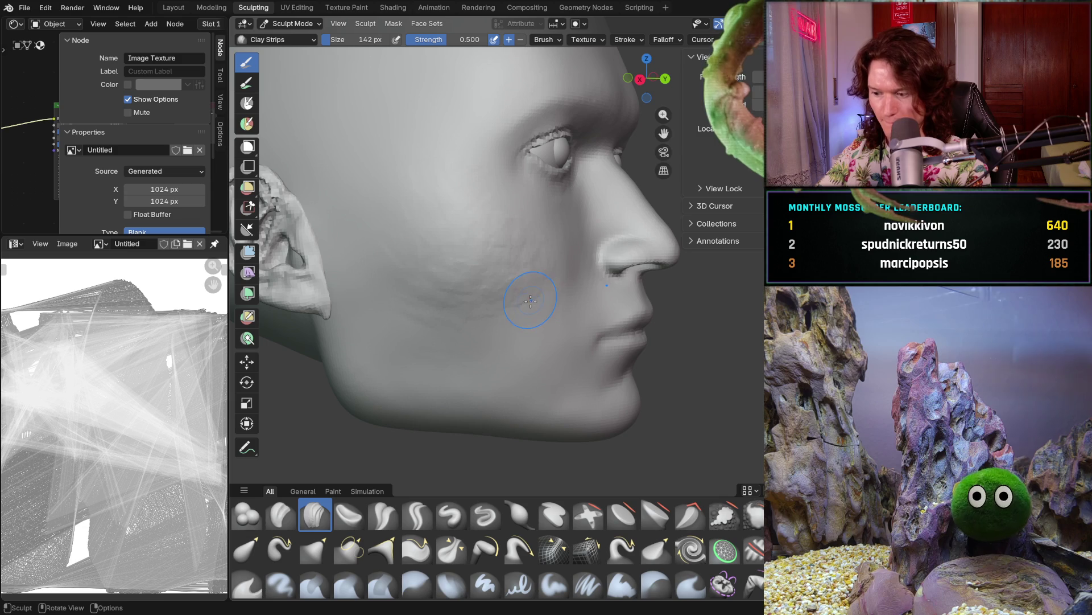
mouse_move(511, 276)
middle_down()
mouse_move(516, 234)
mouse_move(533, 220)
middle_up()
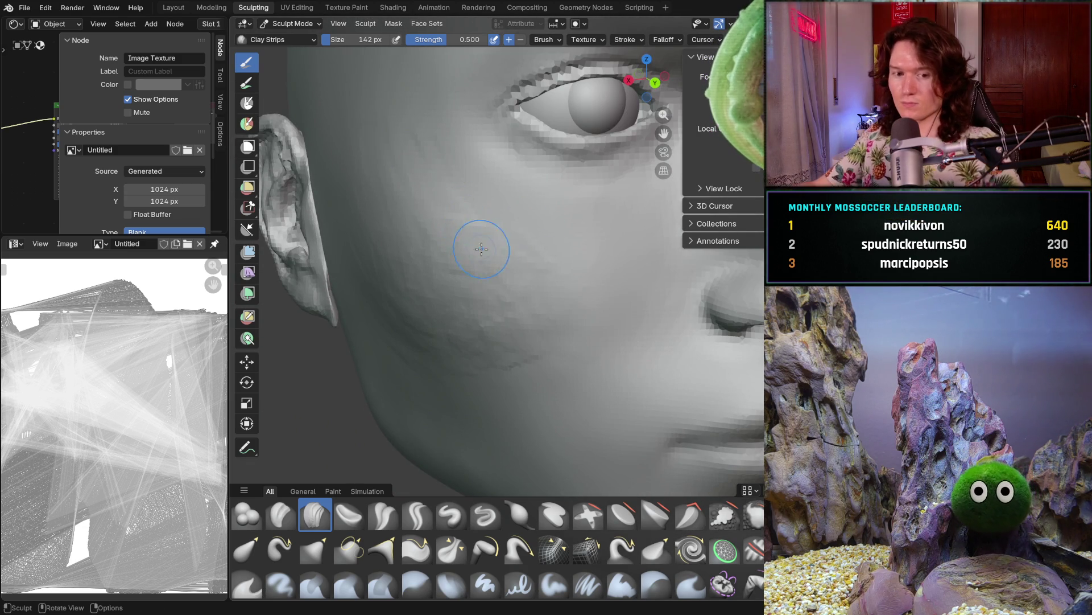
scroll(524, 231, up, 1)
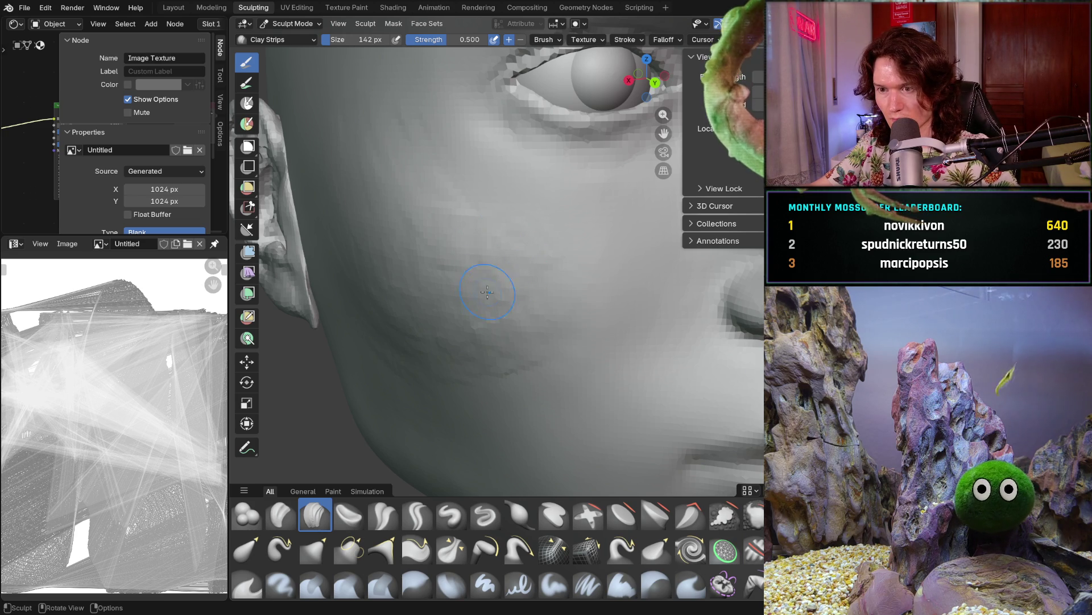
drag(463, 288, 768, 281)
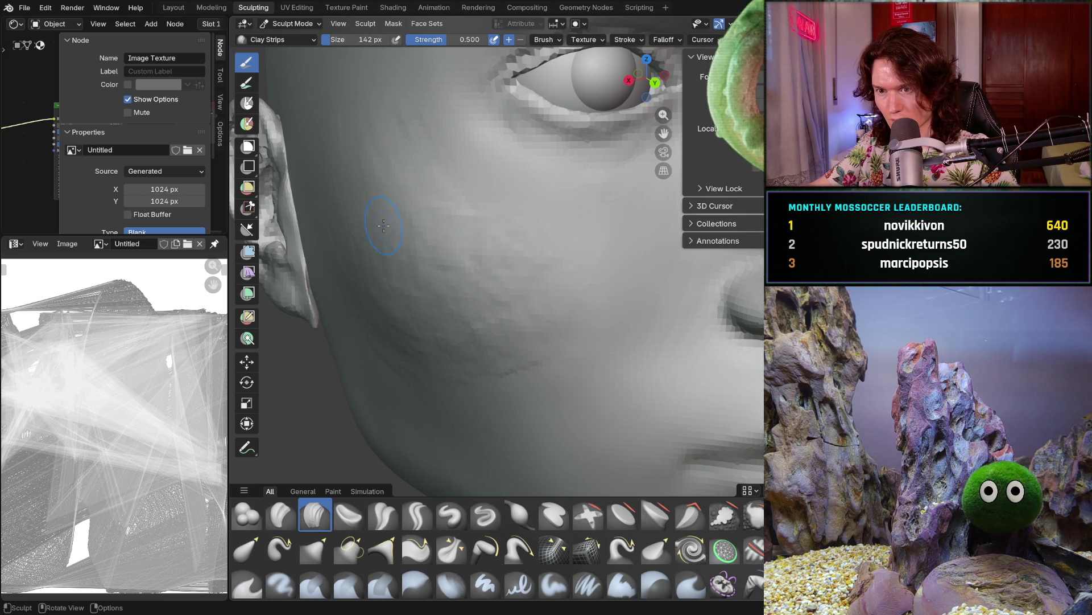
middle_drag(499, 291, 541, 292)
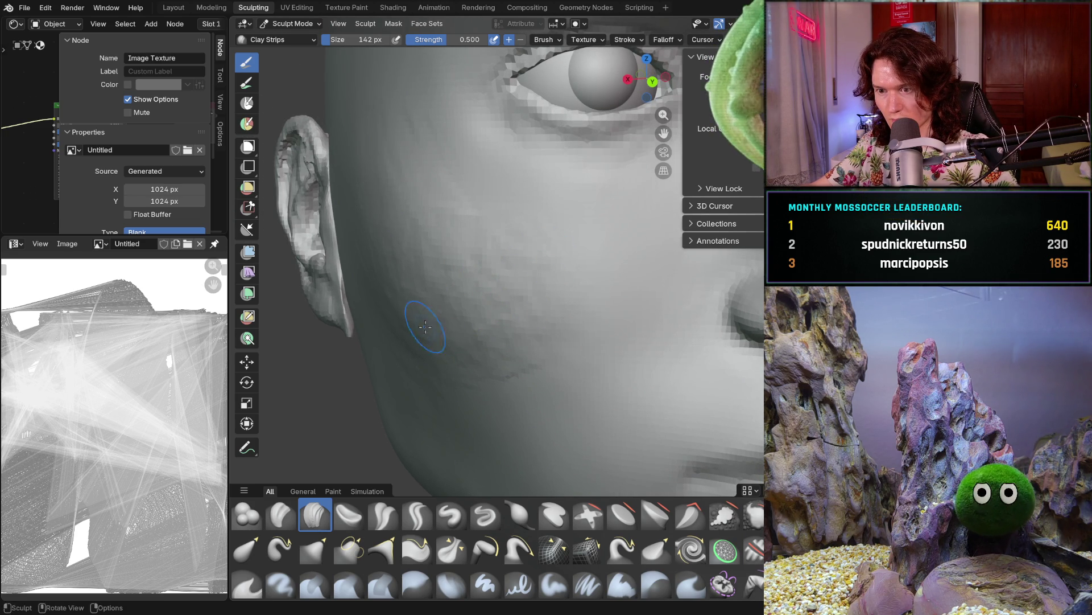
mouse_move(487, 328)
middle_down()
mouse_move(473, 322)
mouse_move(517, 308)
mouse_move(523, 327)
middle_up()
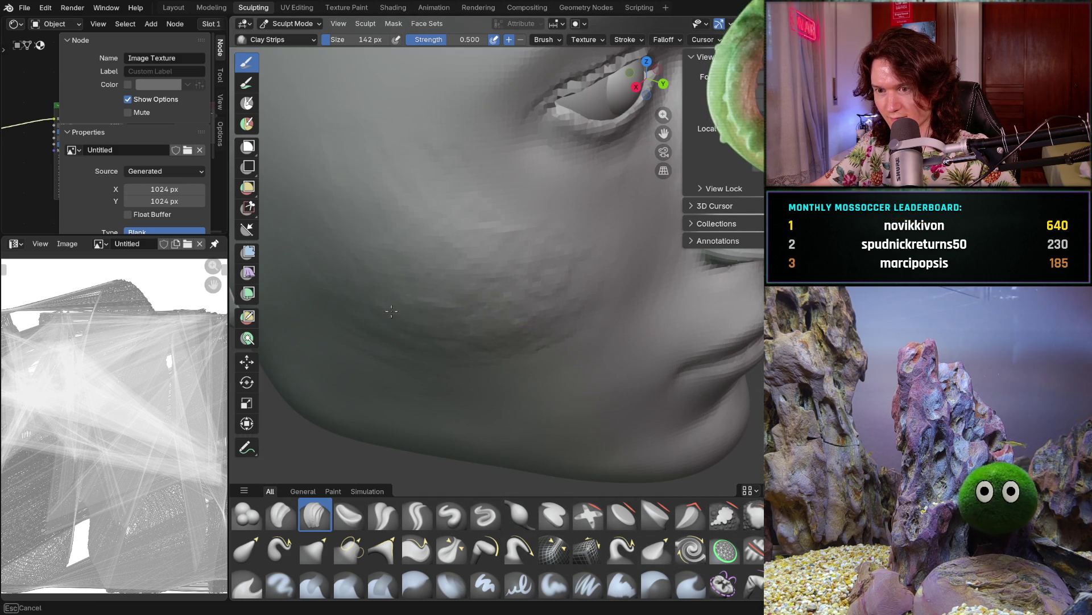
middle_drag(398, 310, 413, 267)
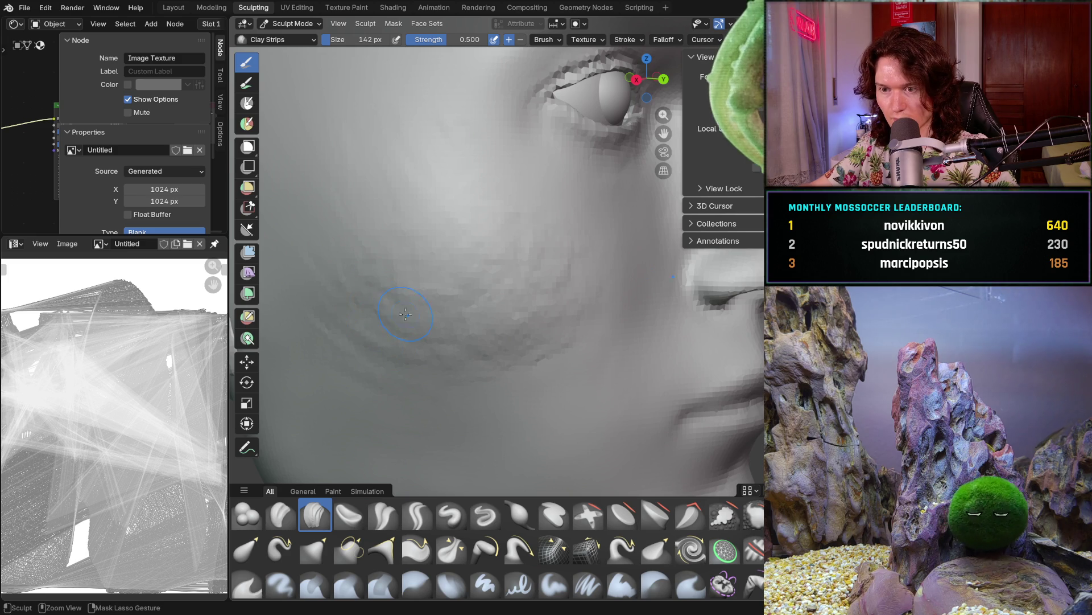
mouse_move(420, 331)
middle_down()
mouse_move(391, 318)
mouse_move(440, 305)
middle_up()
scroll(367, 317, down, 5)
scroll(334, 268, up, 5)
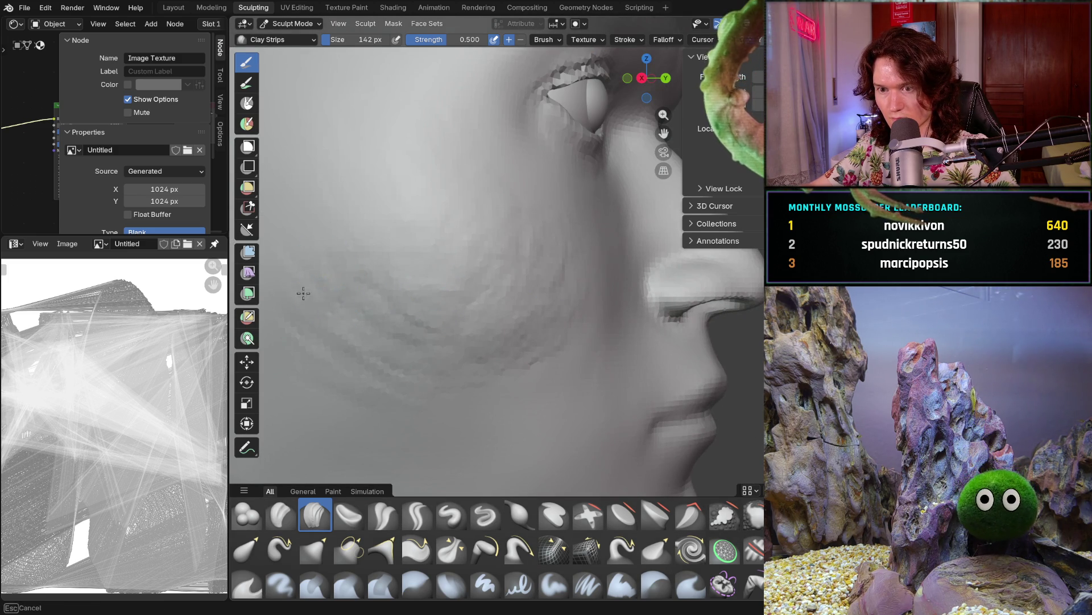
mouse_move(374, 288)
middle_down()
mouse_move(420, 319)
mouse_move(415, 378)
mouse_move(461, 333)
middle_up()
scroll(420, 318, down, 5)
scroll(415, 378, up, 5)
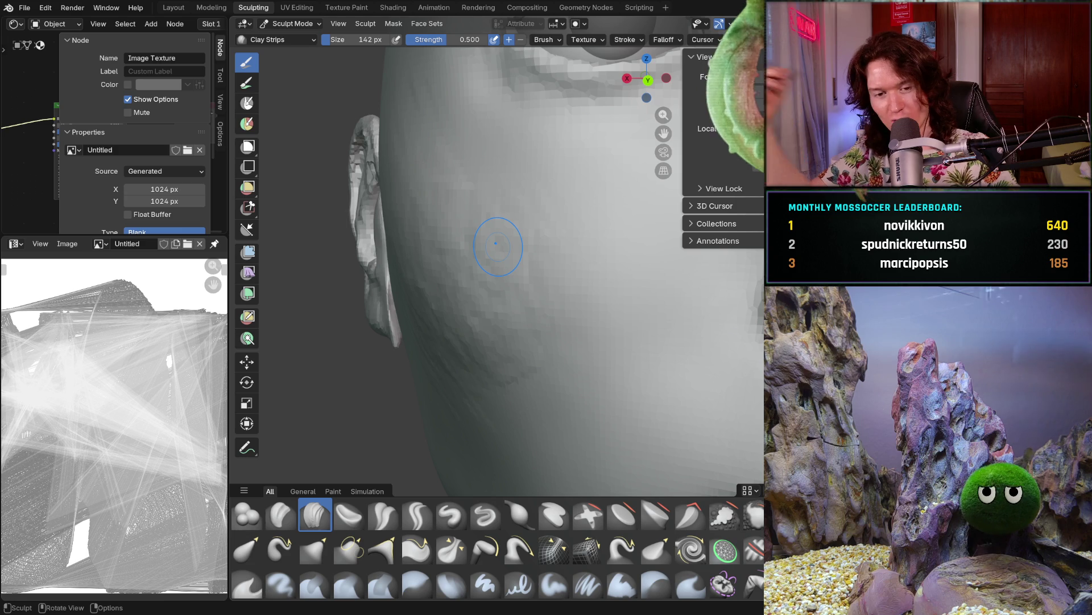
mouse_move(524, 291)
middle_down()
mouse_move(556, 305)
mouse_move(557, 220)
mouse_move(487, 262)
middle_up()
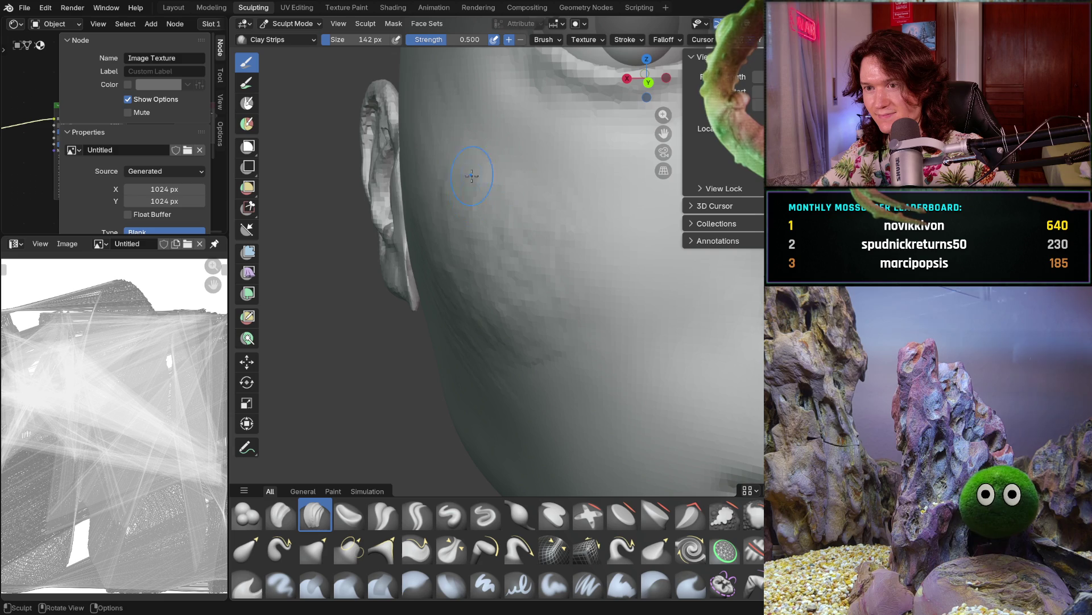
middle_drag(466, 209, 492, 235)
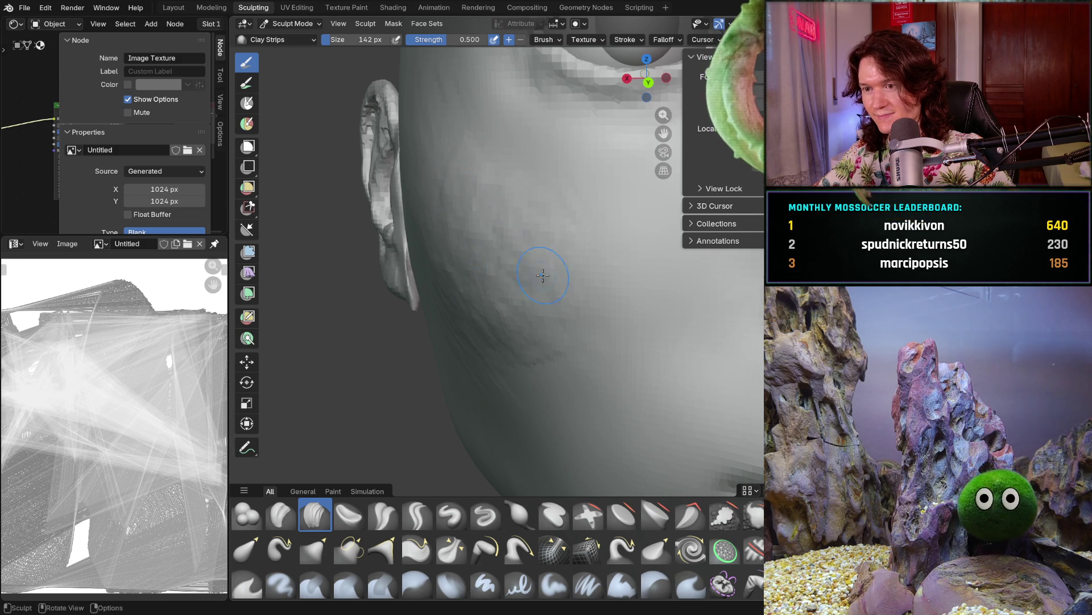
middle_drag(513, 275, 562, 285)
scroll(562, 285, up, 3)
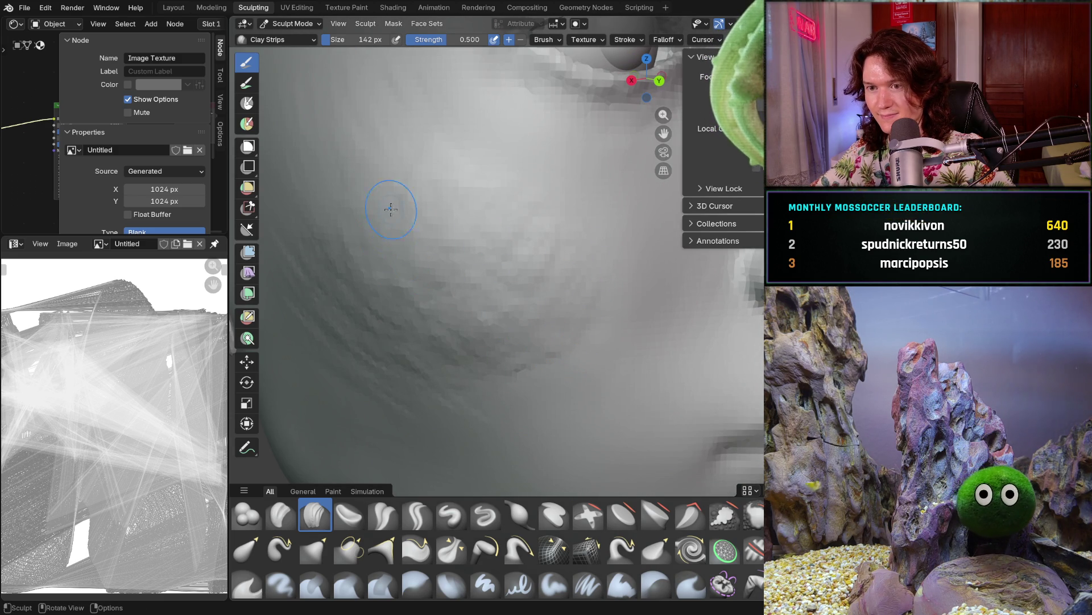
middle_drag(396, 189, 396, 188)
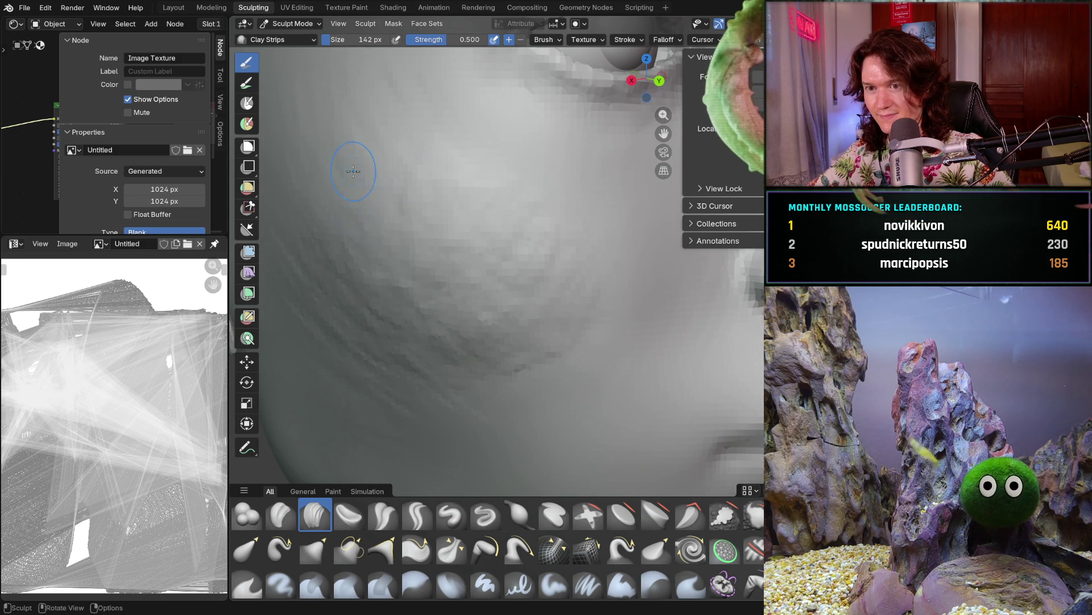
middle_drag(464, 231, 418, 213)
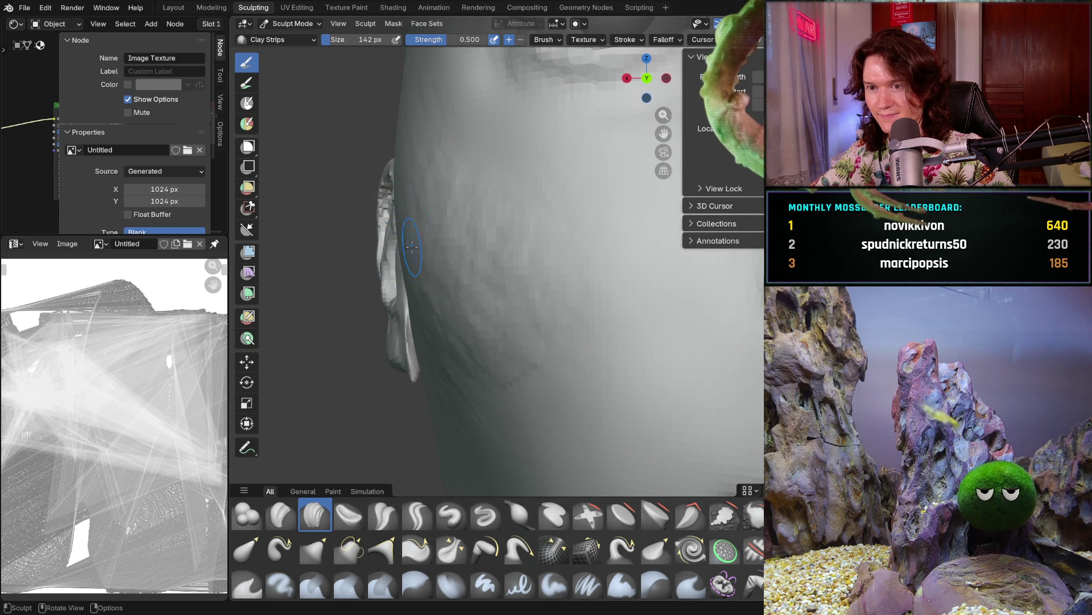
middle_drag(407, 253, 461, 283)
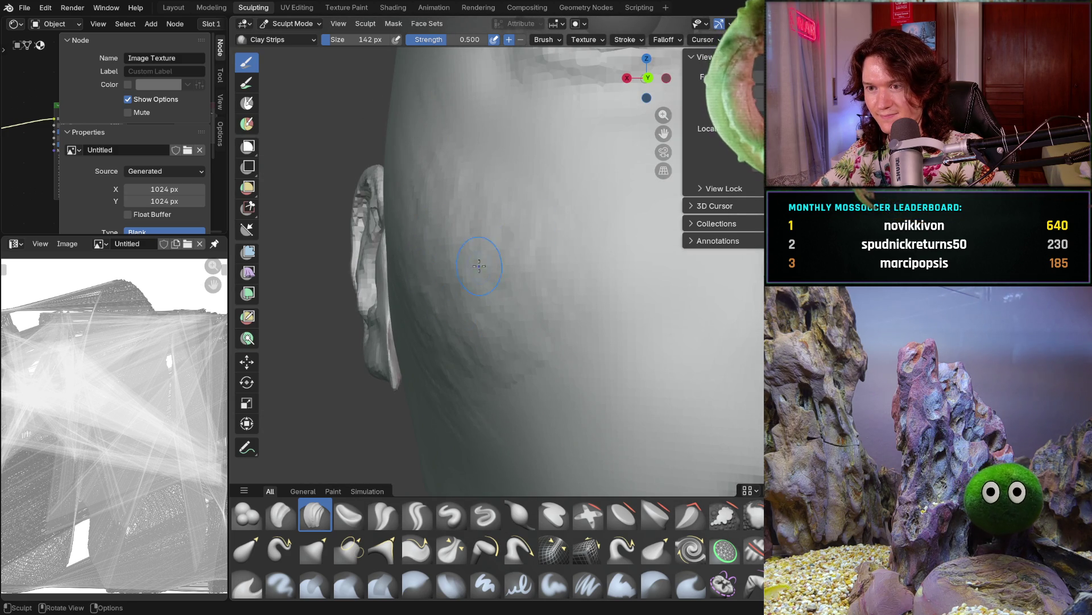
middle_drag(529, 258, 599, 252)
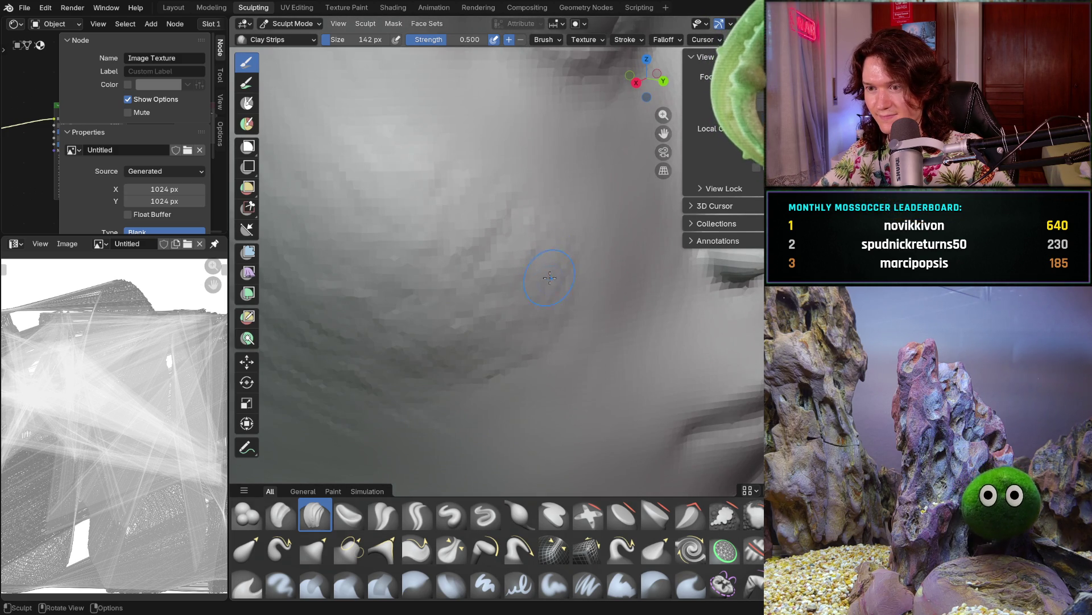
middle_drag(504, 263, 580, 214)
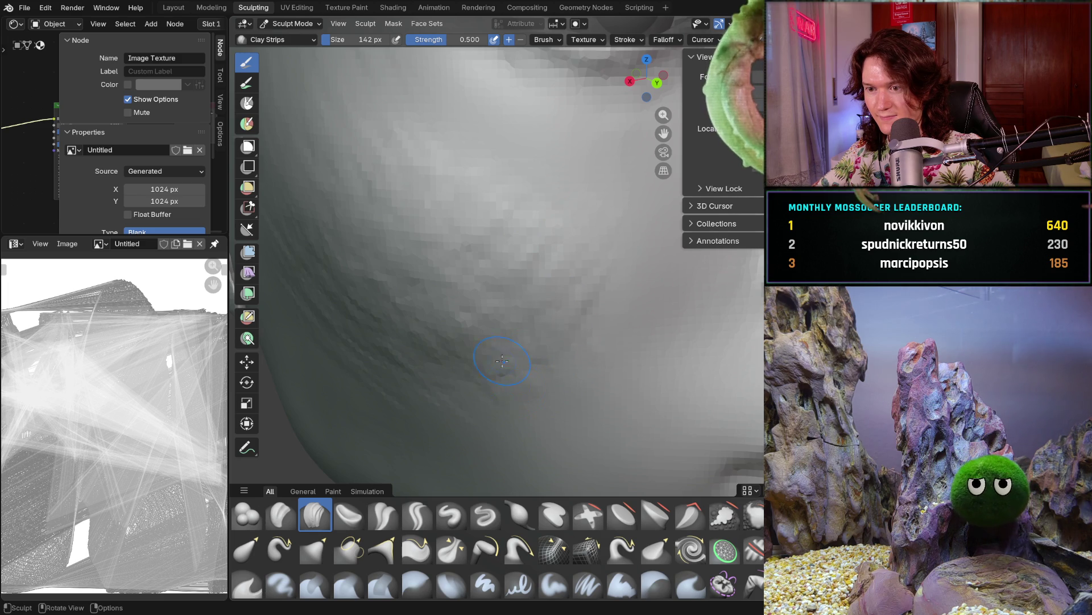
middle_drag(510, 369, 471, 335)
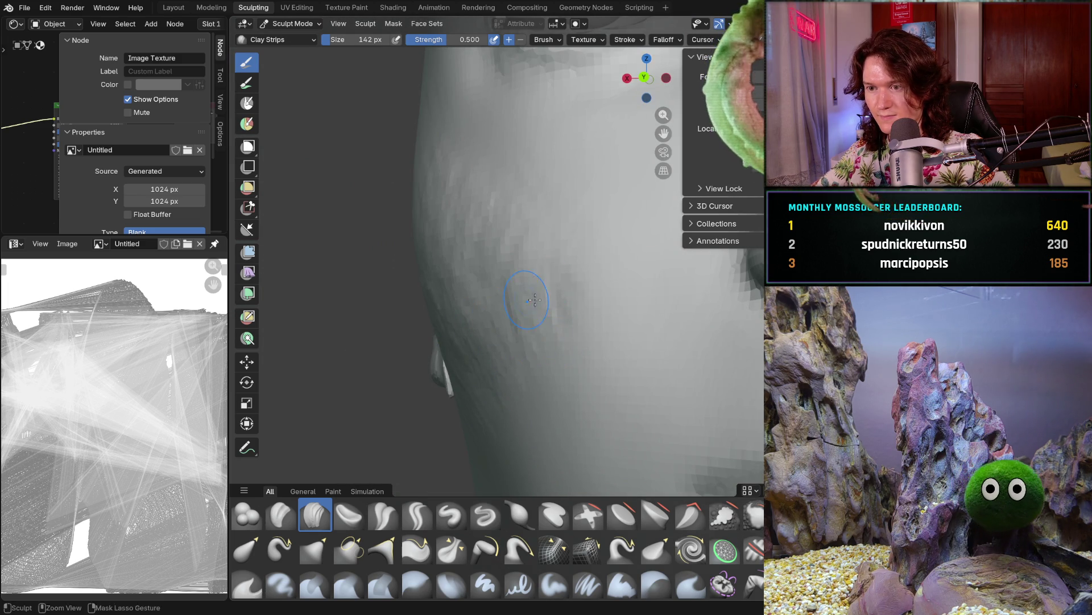
scroll(553, 300, up, 5)
middle_drag(549, 288, 408, 368)
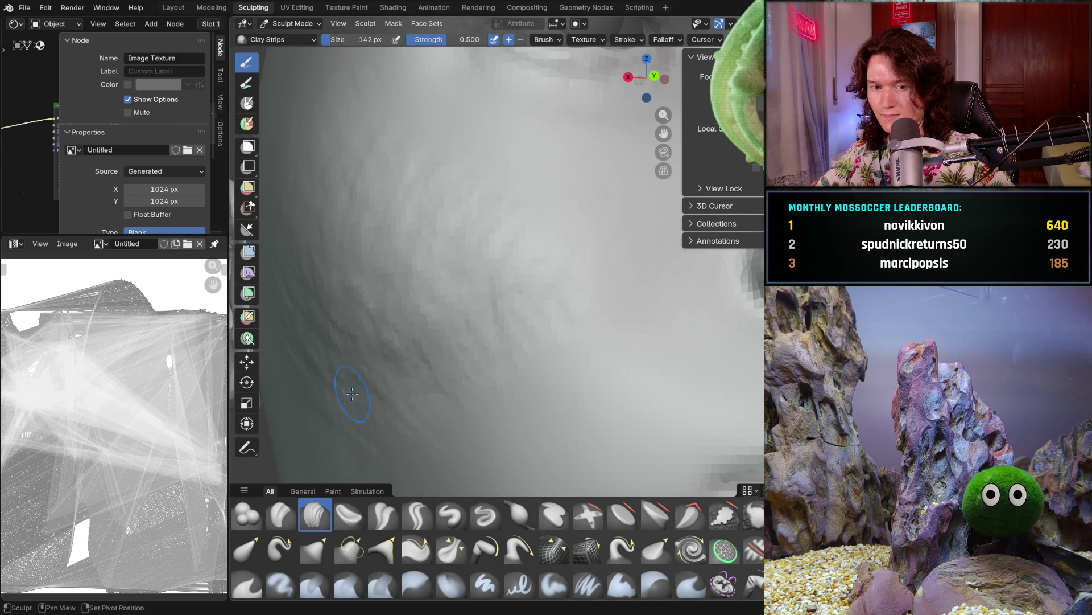
ctrl+middle_drag(348, 390, 461, 360)
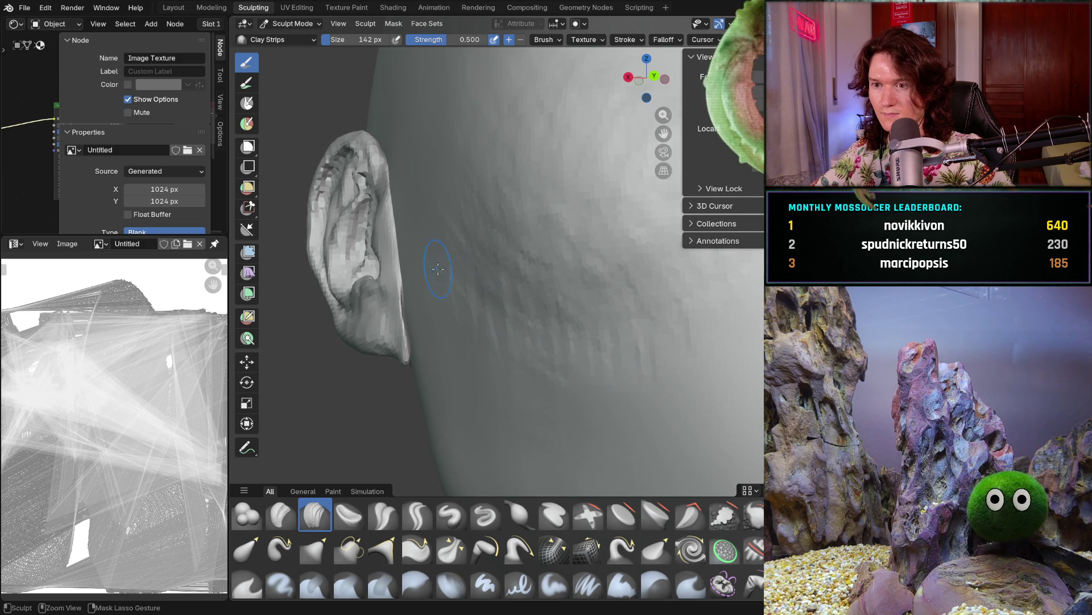
mouse_move(445, 266)
ctrl+middle_down()
mouse_move(633, 279)
mouse_move(610, 280)
ctrl+middle_up()
key(KP_1)
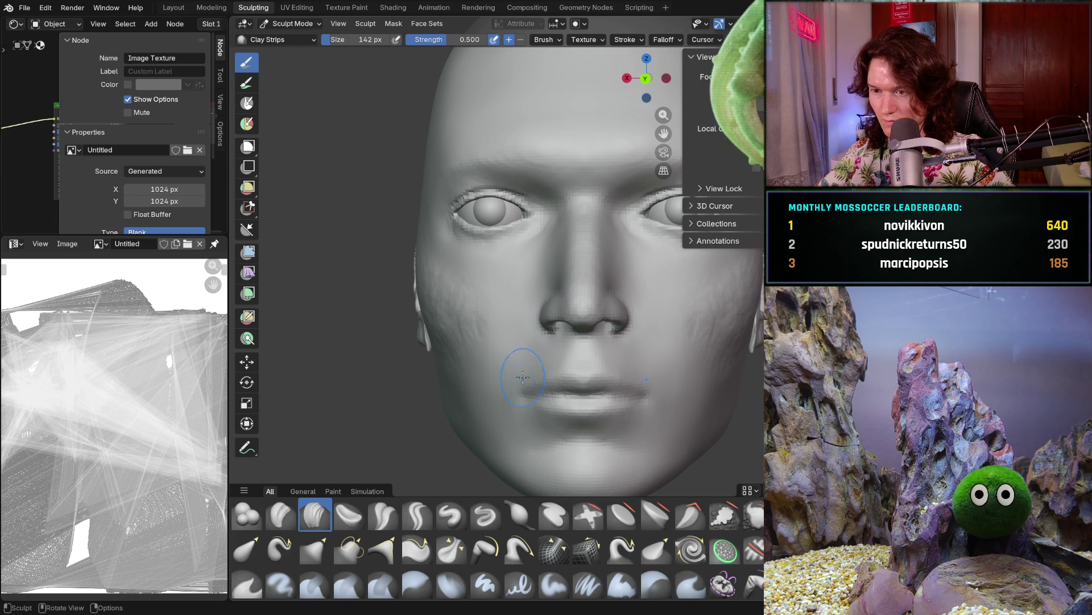
middle_drag(536, 370, 536, 366)
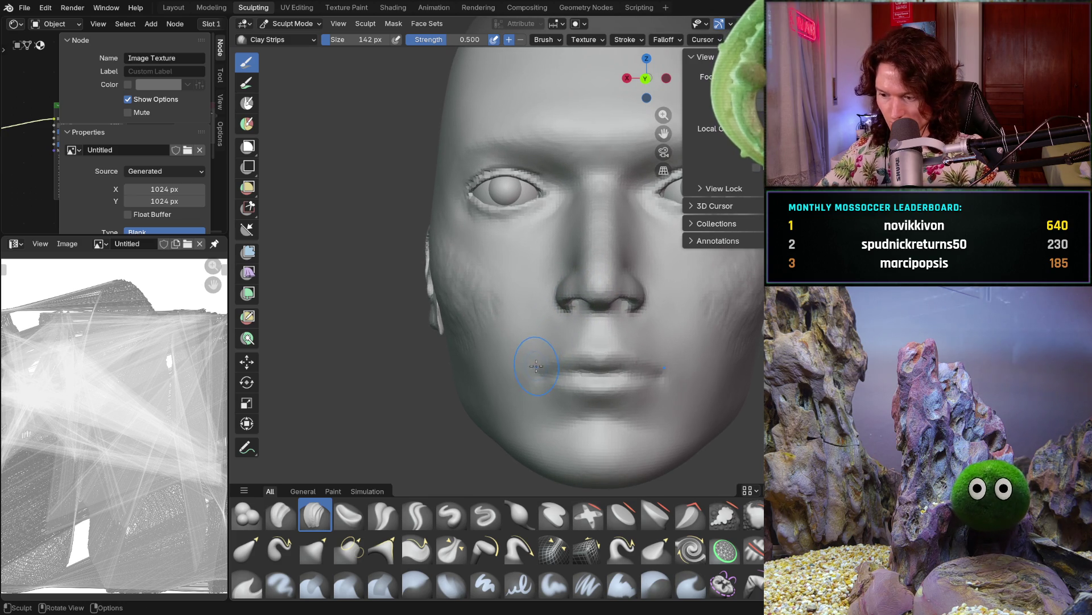
scroll(453, 358, up, 2)
scroll(439, 333, up, 2)
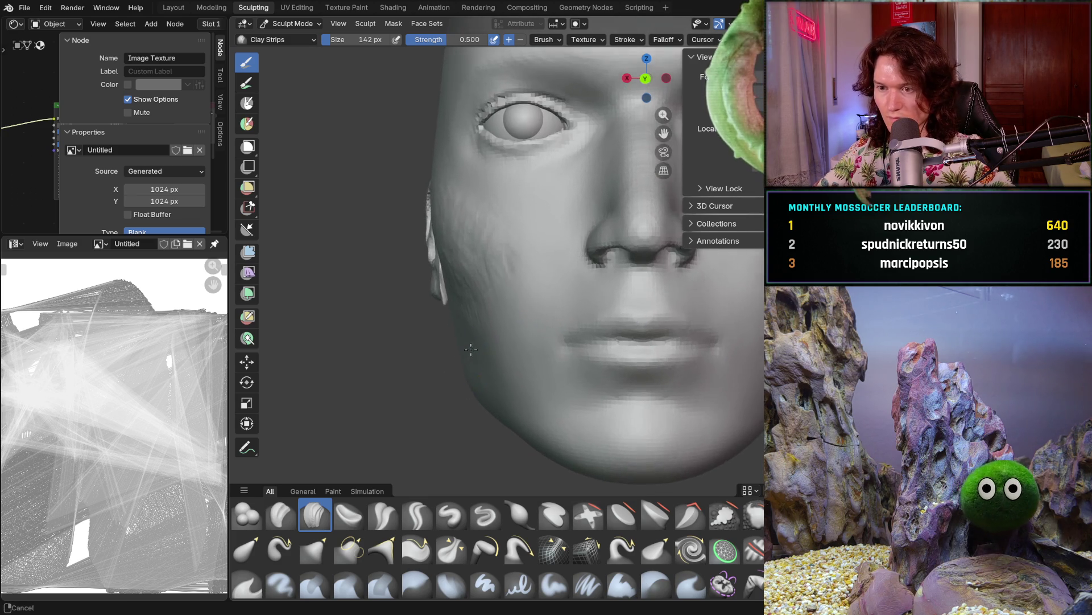
scroll(423, 299, up, 2)
scroll(404, 272, up, 3)
key(b)
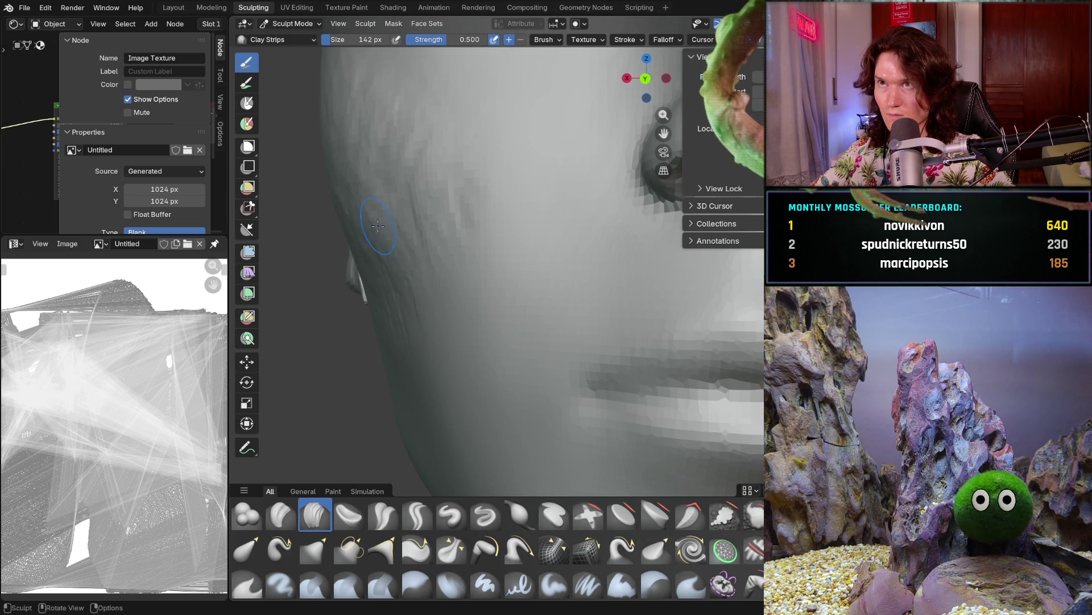
key(Escape)
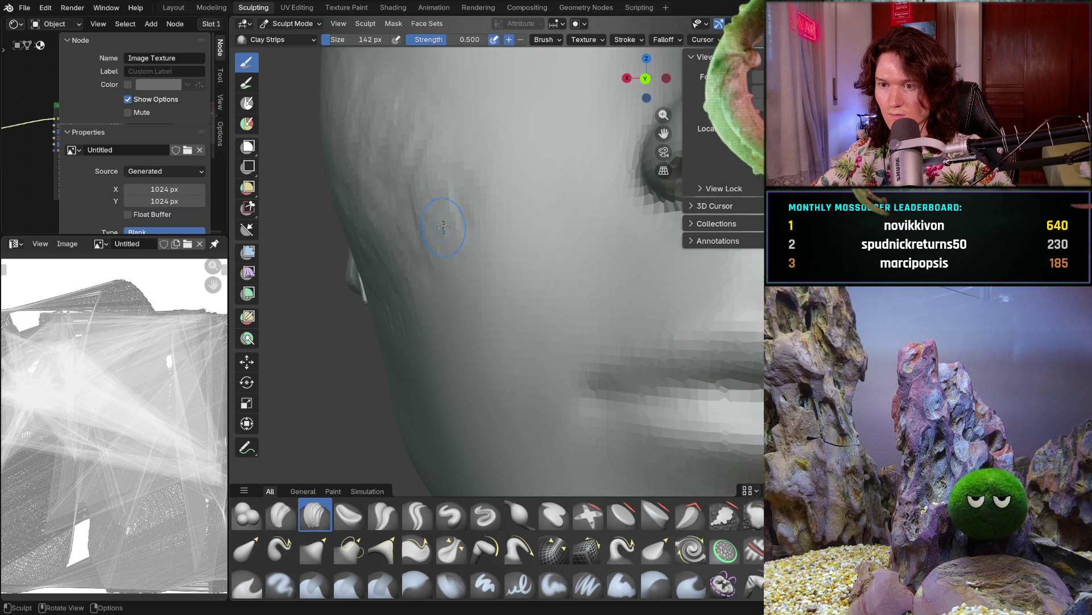
key(b)
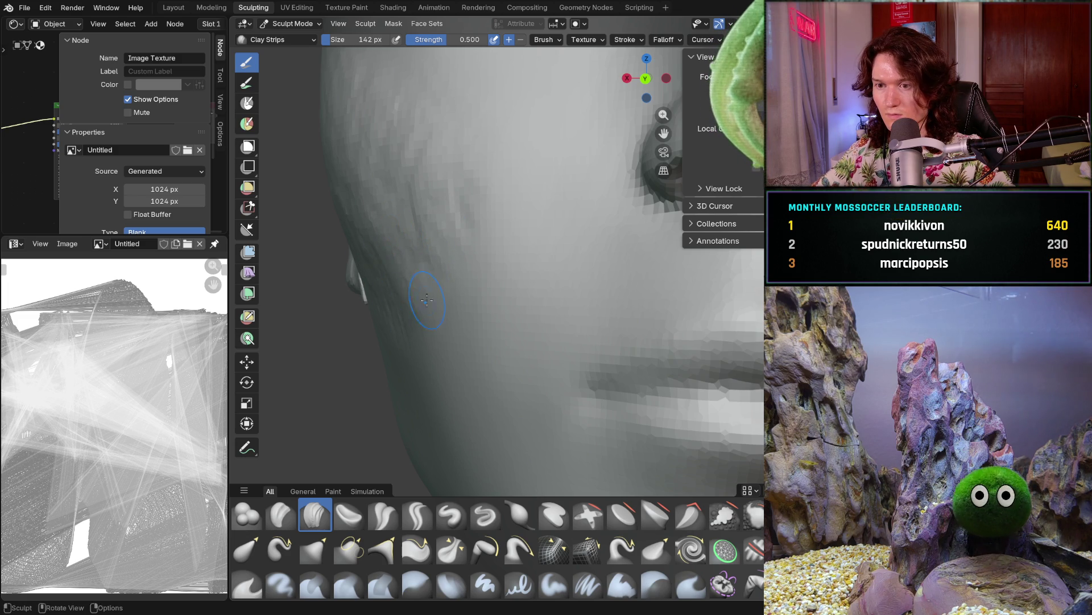
scroll(415, 317, down, 3)
middle_drag(415, 317, 519, 259)
scroll(519, 259, up, 3)
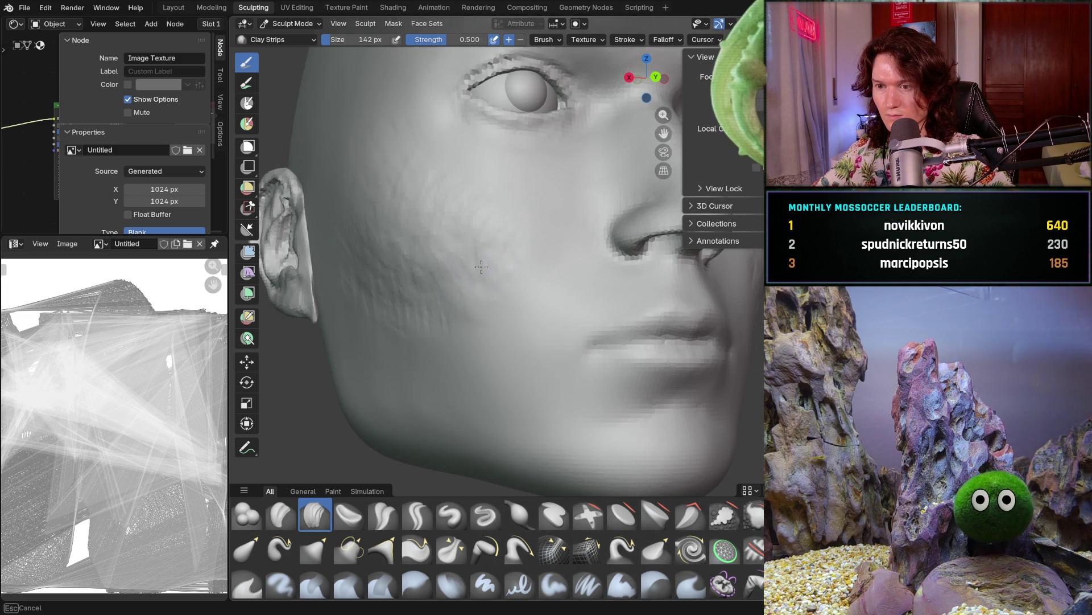
key(Escape)
middle_drag(481, 276, 479, 269)
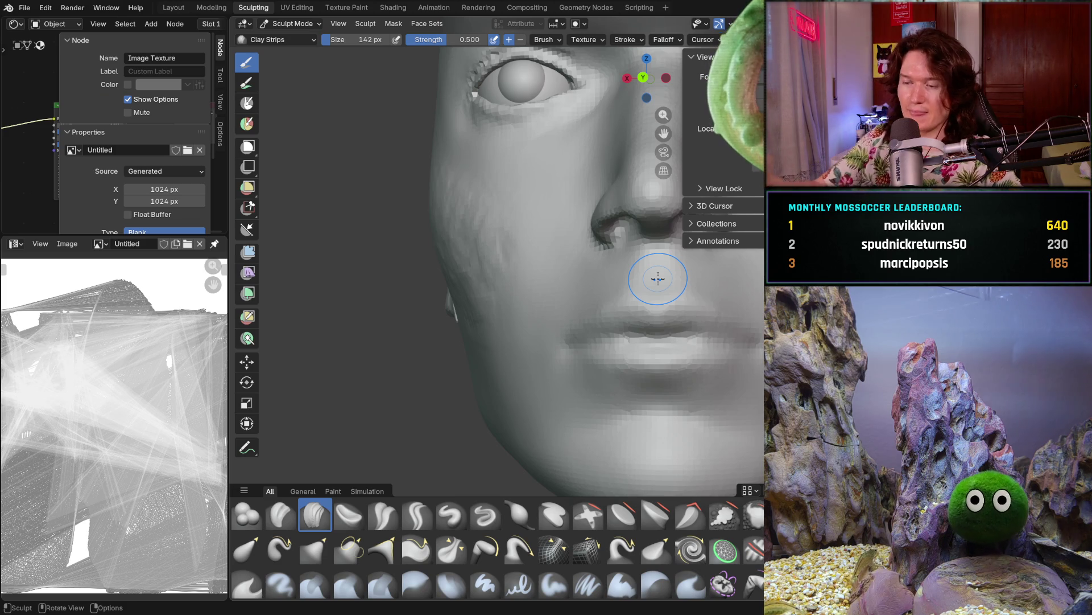
middle_drag(472, 329, 513, 348)
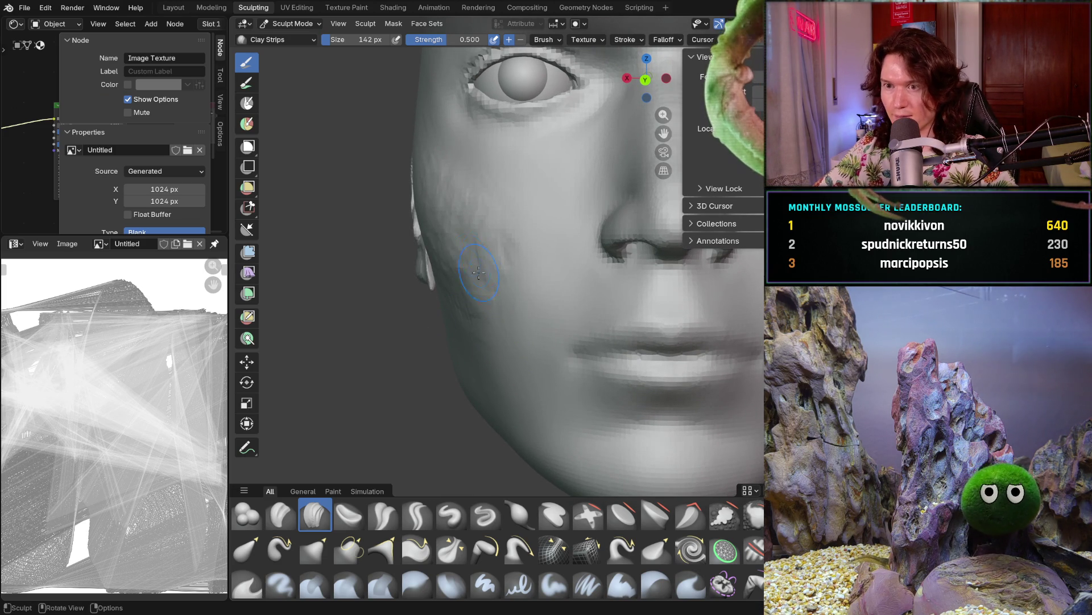
mouse_move(480, 276)
ctrl+middle_down()
mouse_move(500, 292)
mouse_move(464, 257)
ctrl+middle_up()
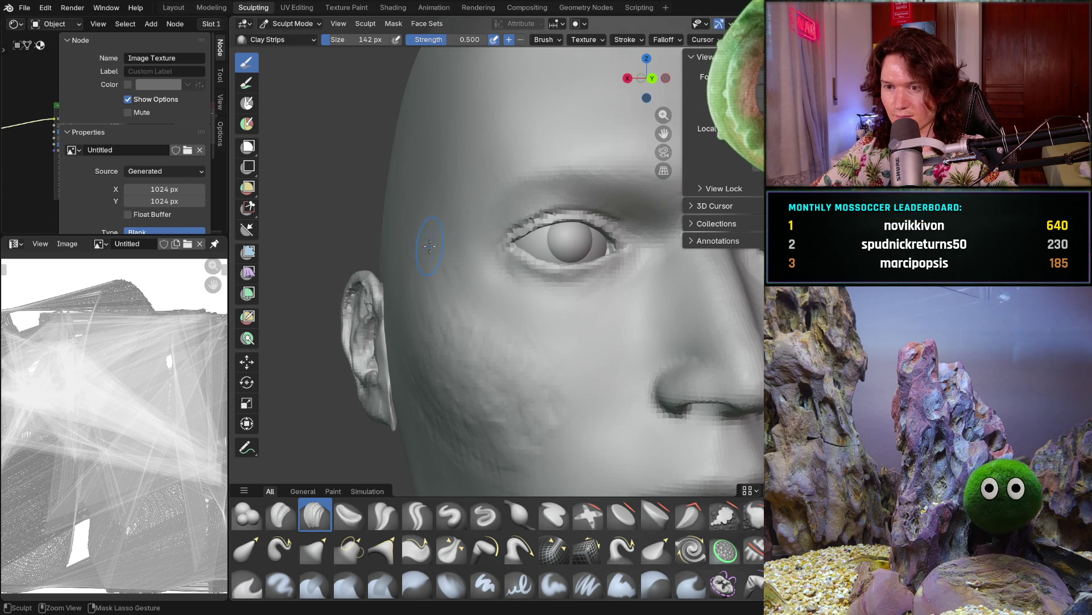
mouse_move(451, 180)
ctrl+middle_down()
mouse_move(513, 334)
mouse_move(494, 338)
ctrl+middle_up()
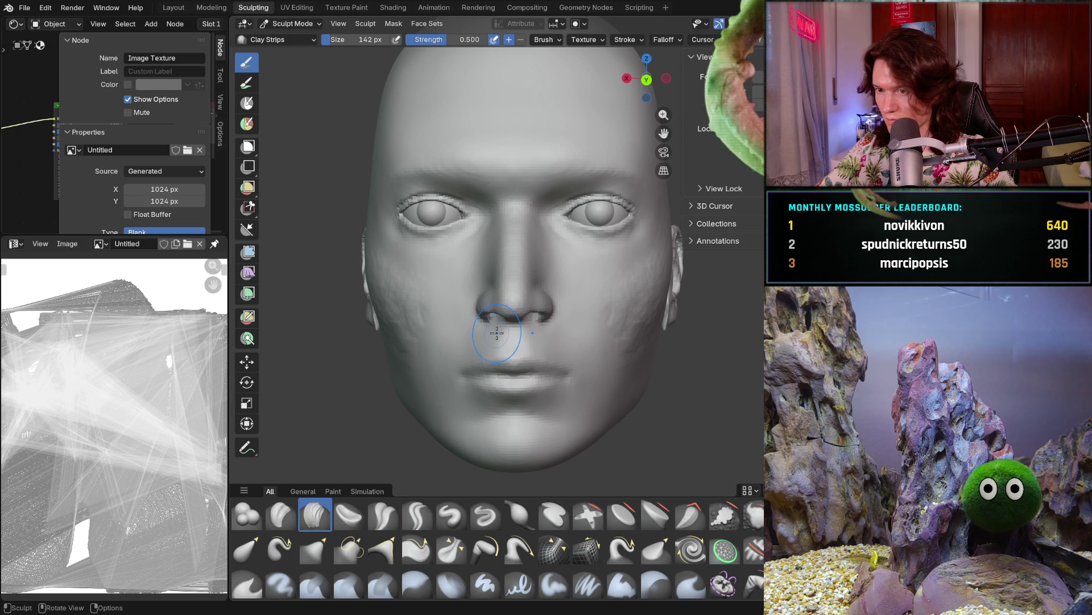
middle_drag(494, 330, 491, 331)
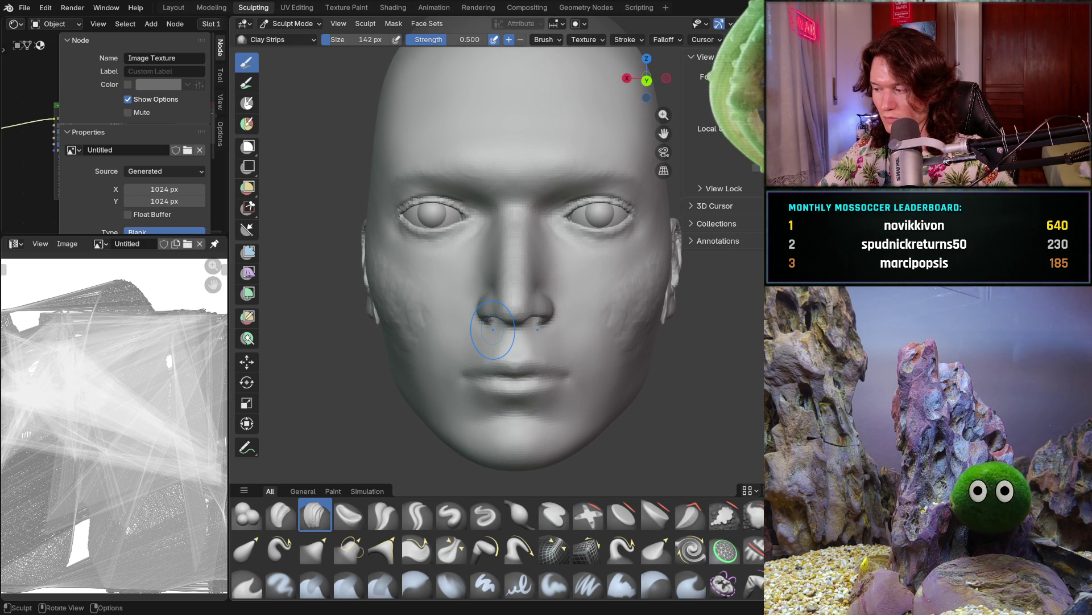
scroll(510, 299, up, 5)
scroll(495, 285, up, 1)
scroll(491, 278, up, 2)
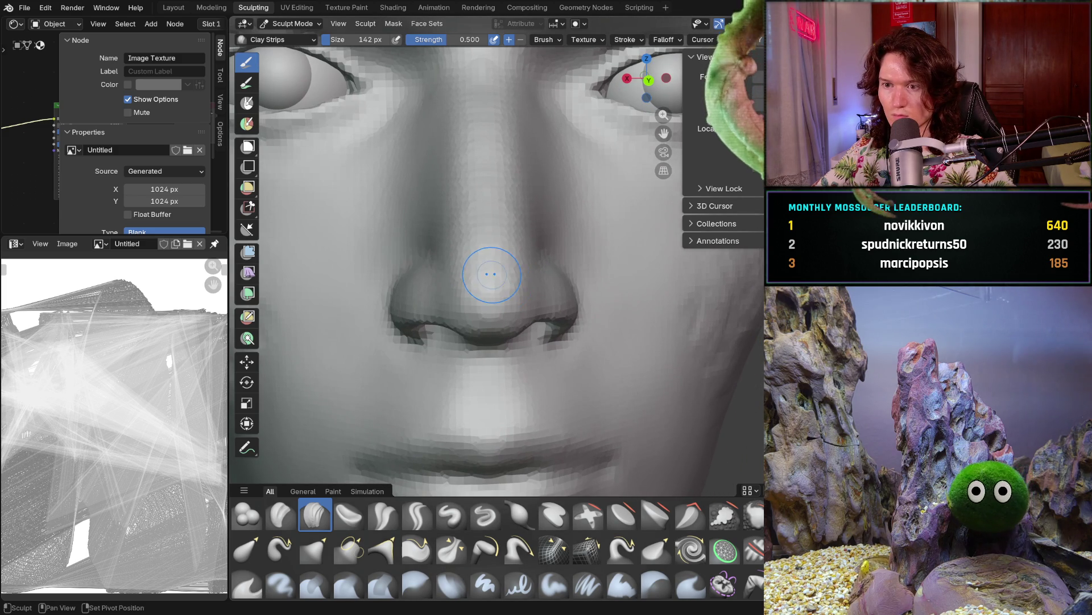
middle_drag(474, 274, 514, 325)
scroll(488, 293, up, 2)
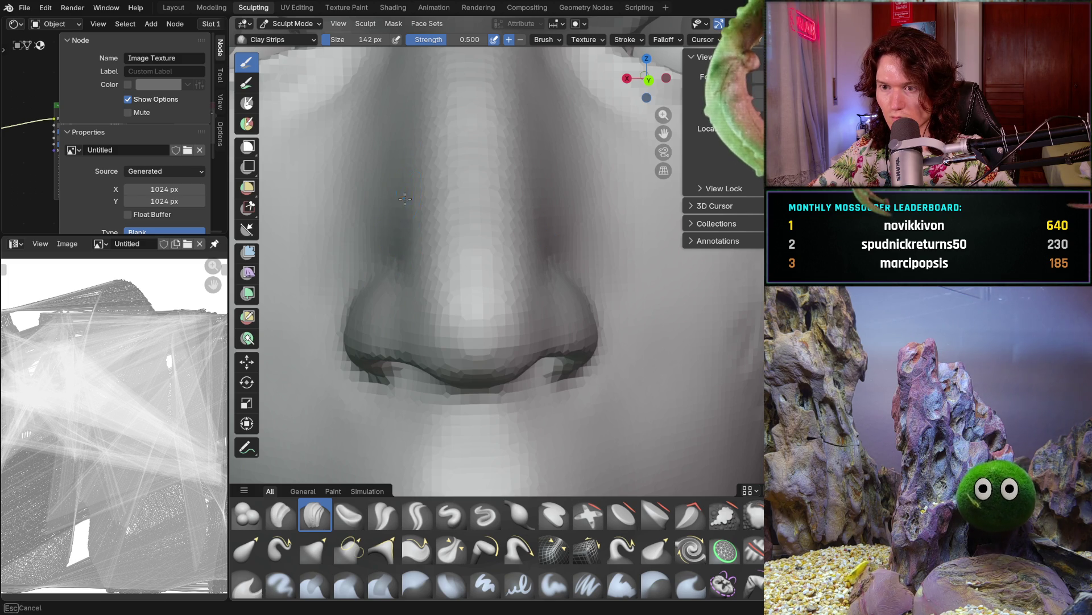
mouse_move(409, 217)
mouse_down()
mouse_move(401, 239)
mouse_move(412, 181)
mouse_up()
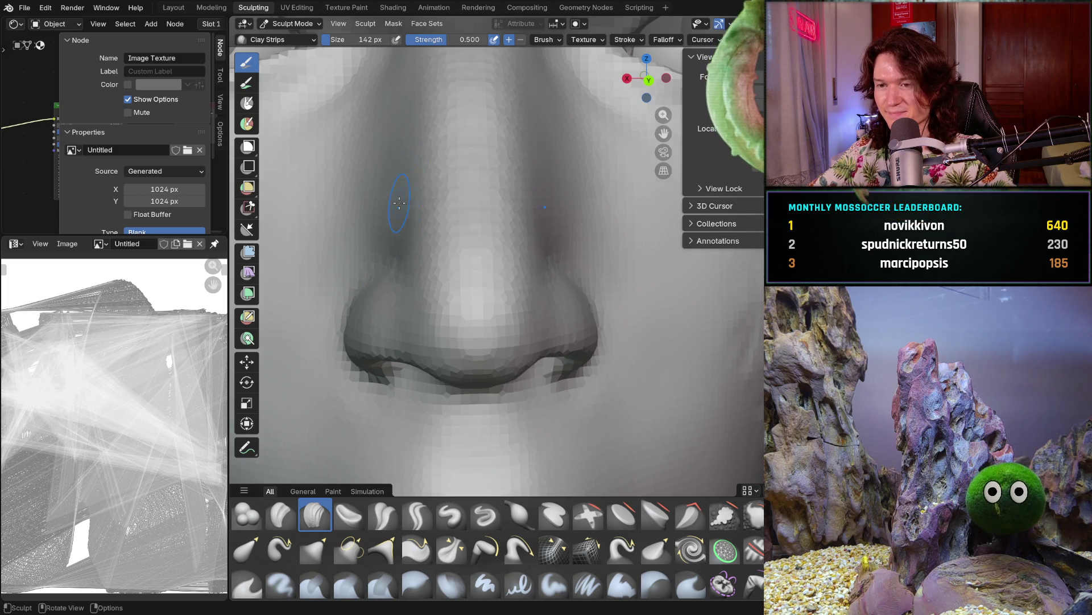
middle_drag(398, 204, 447, 205)
key(KP_1)
scroll(398, 233, down, 6)
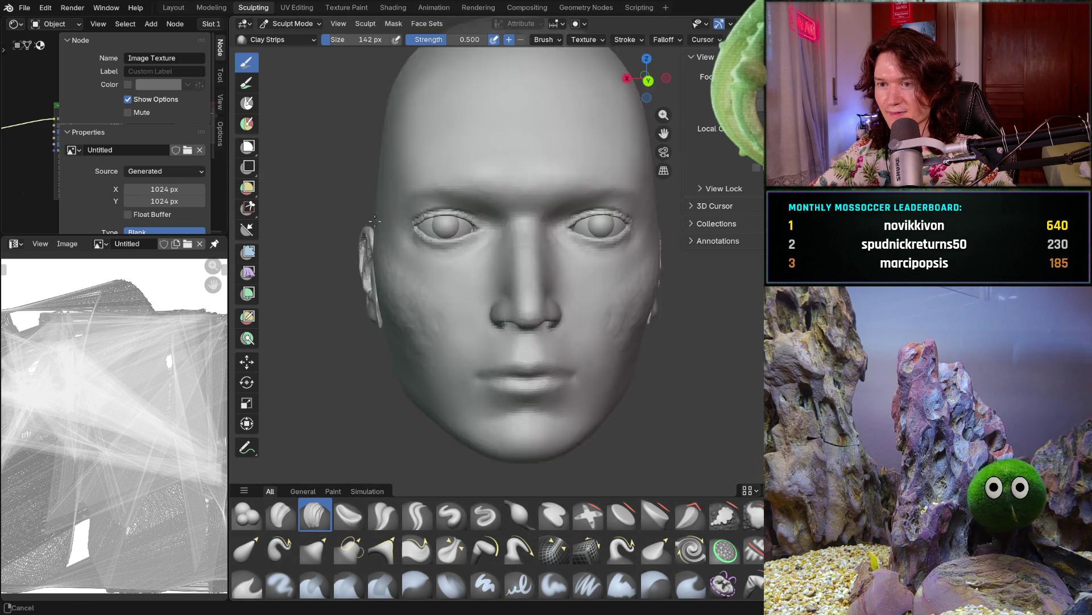
scroll(452, 299, up, 3)
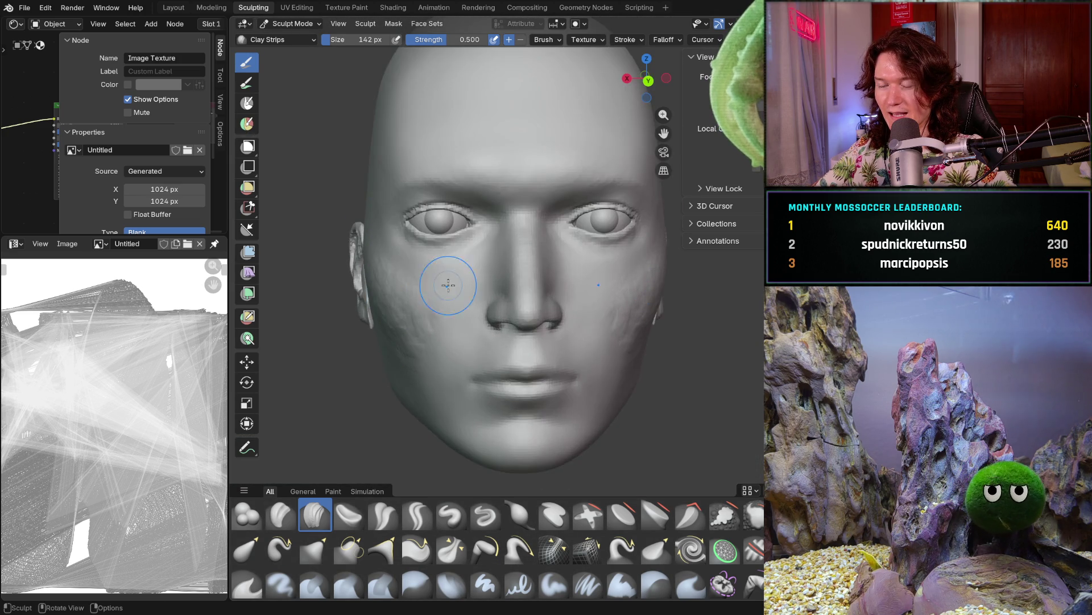
scroll(427, 290, up, 1)
scroll(441, 293, up, 2)
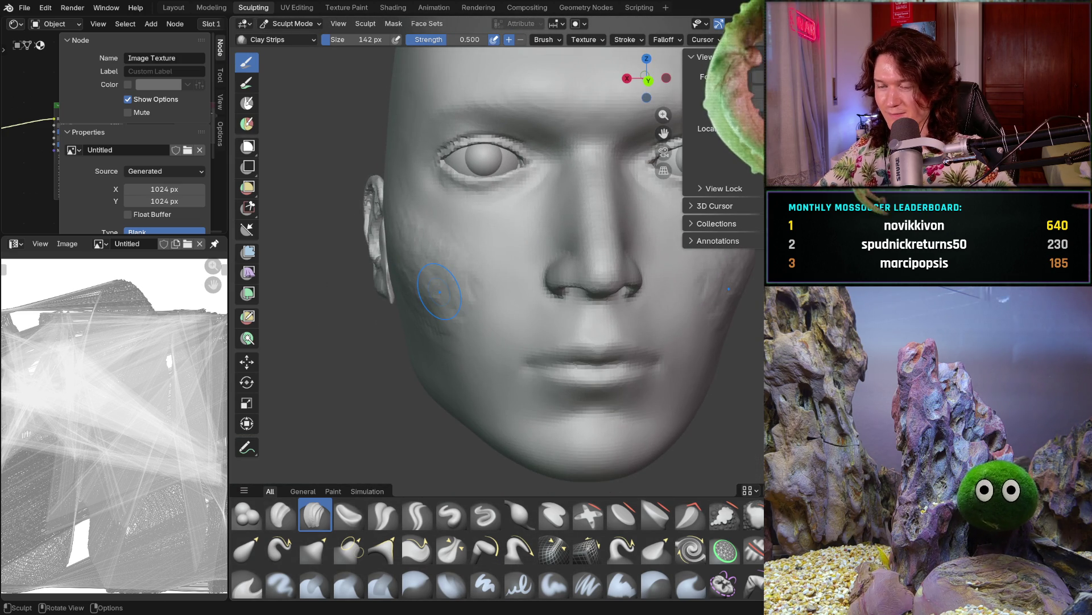
From the right side, switch via Grab to the Smooth brush and enlarge it to about 322 px
mouse_move(454, 339)
middle_down()
mouse_move(451, 305)
mouse_move(474, 317)
middle_up()
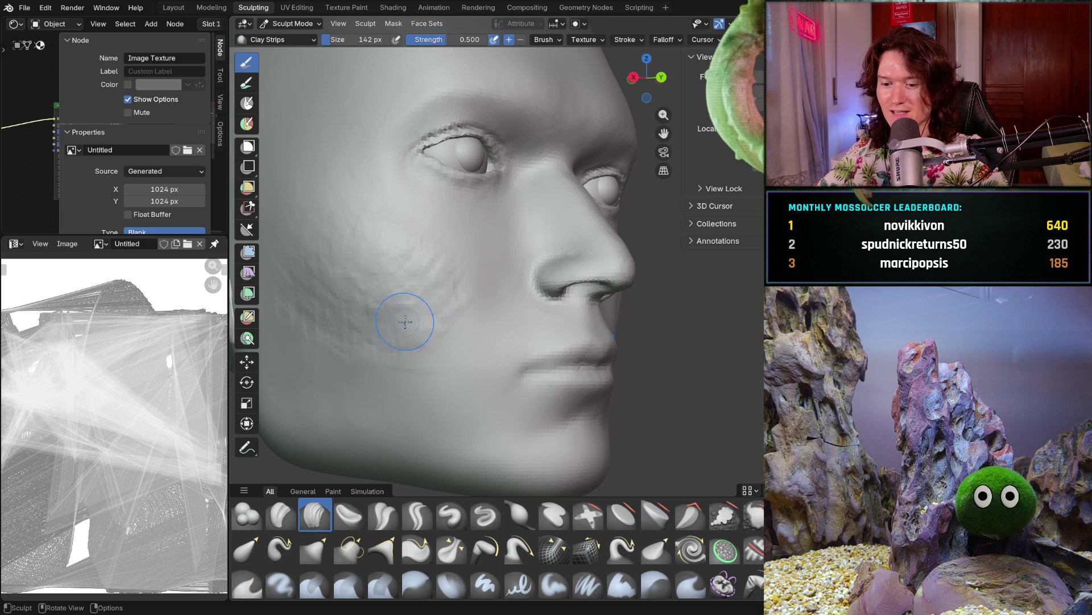
key(g)
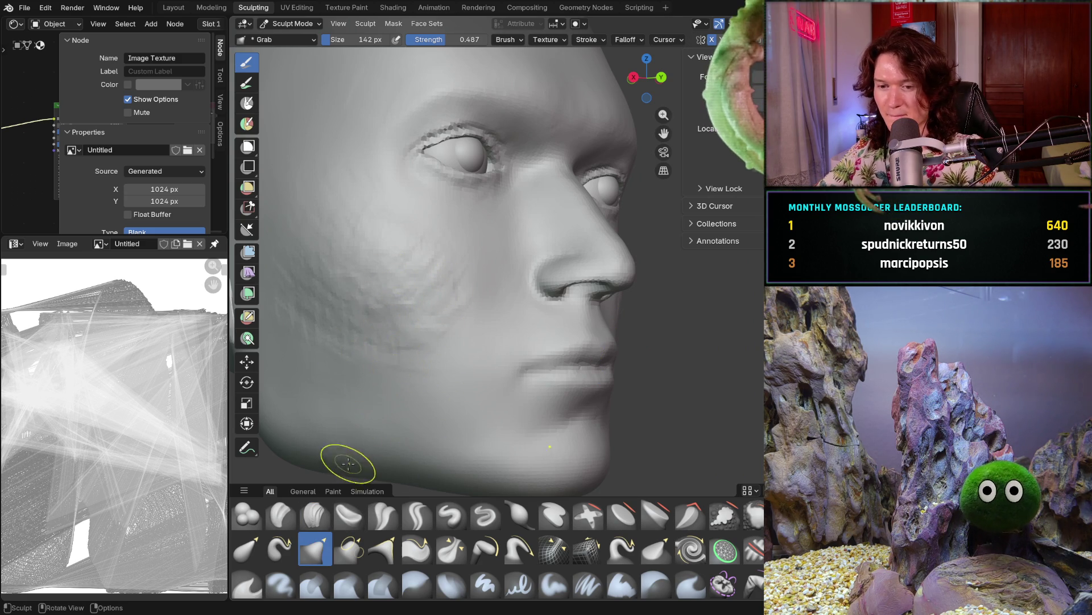
ctrl+middle_drag(398, 312, 439, 309)
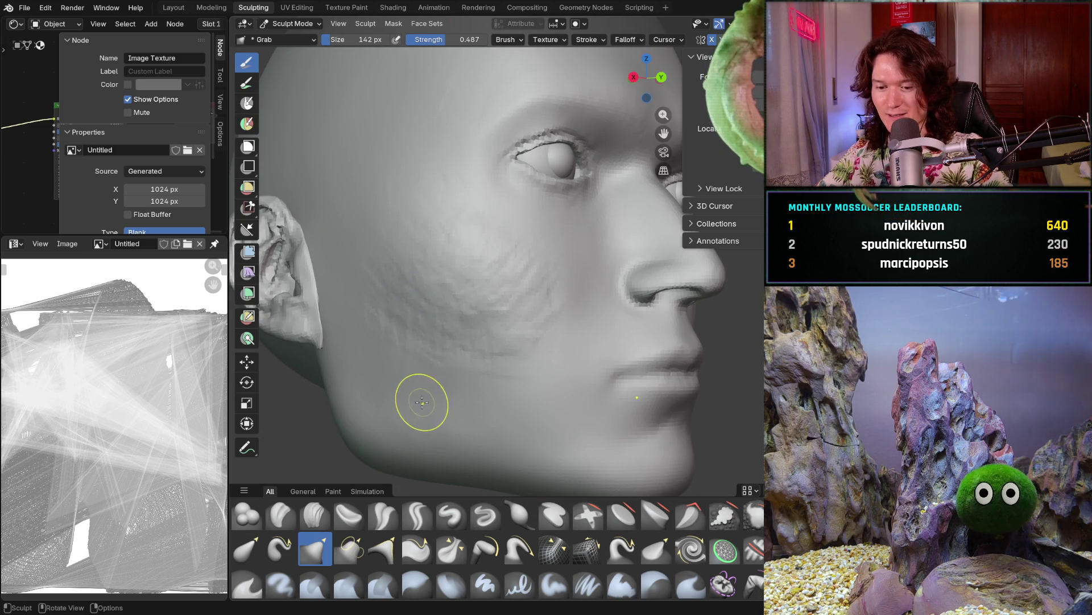
key(shift)
key(f)
click(524, 305)
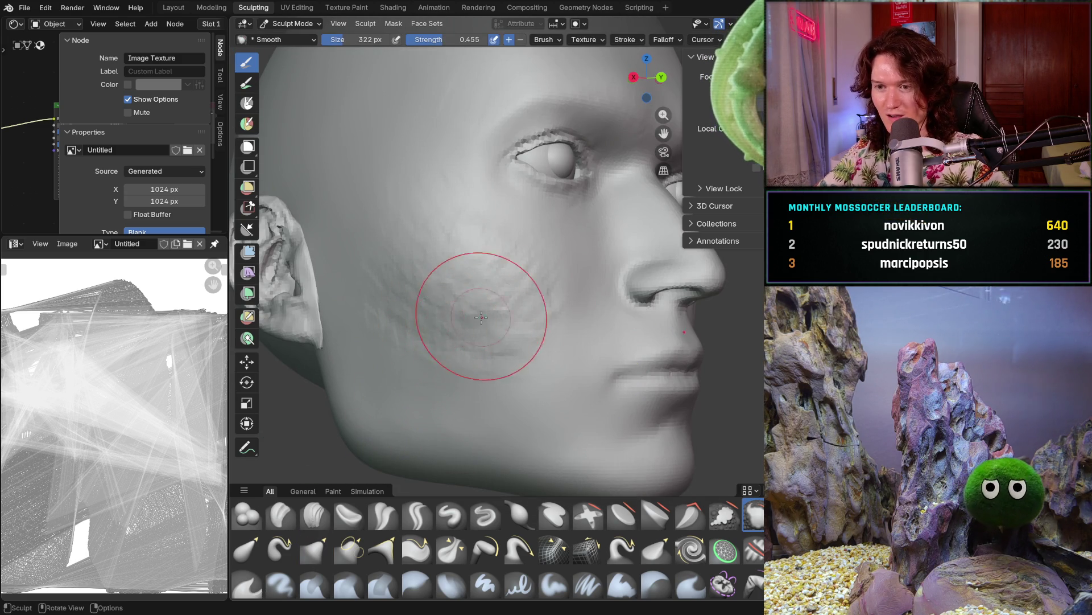
Smooth the cheek surface and inspect the eye, ear and nose area from several angles
mouse_move(504, 334)
shift+mouse_down()
mouse_move(446, 345)
mouse_move(391, 214)
mouse_move(525, 269)
shift+mouse_up()
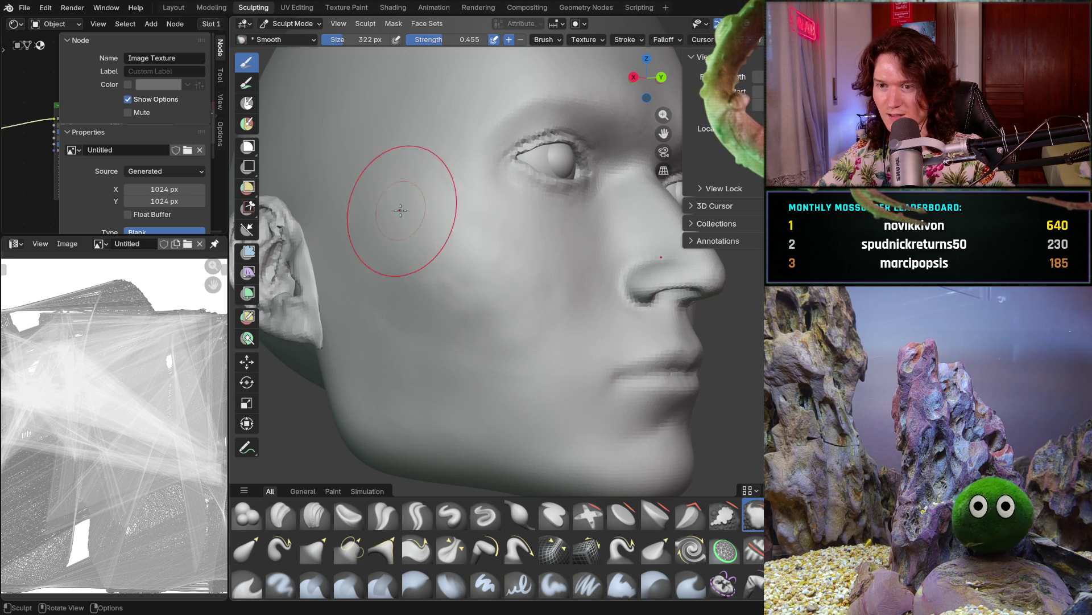
mouse_move(397, 195)
middle_down()
mouse_move(386, 215)
mouse_move(425, 281)
mouse_move(450, 280)
mouse_move(460, 297)
middle_up()
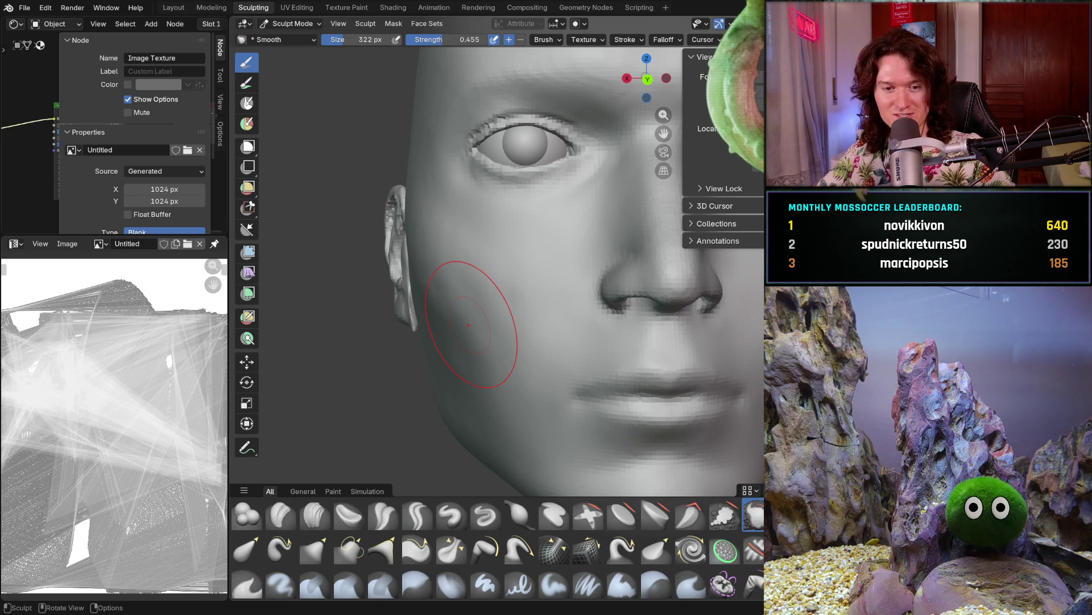
middle_drag(426, 337, 468, 324)
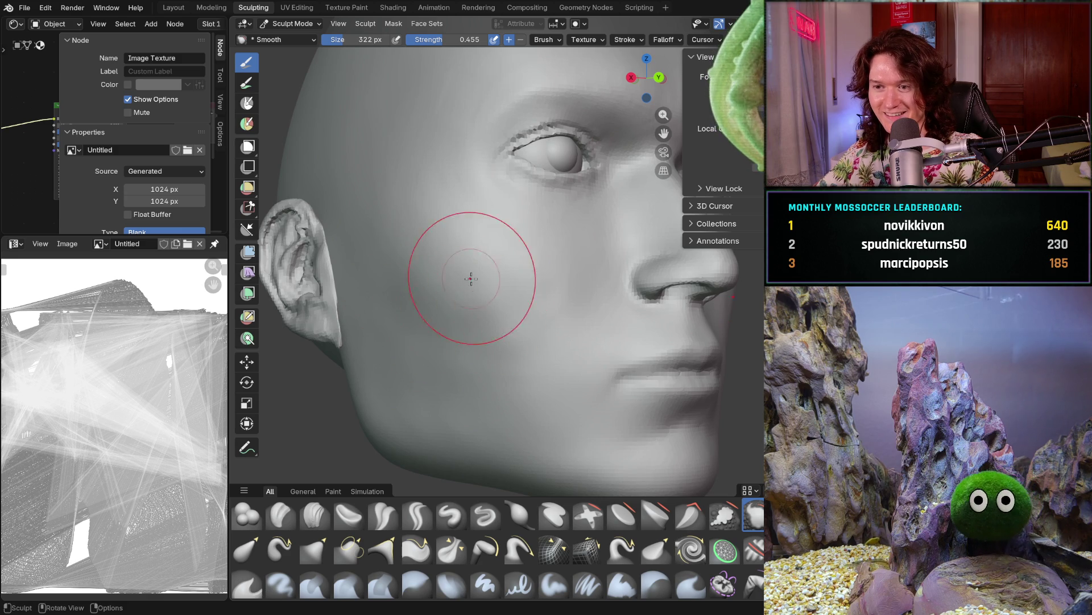
middle_drag(463, 281, 464, 329)
scroll(485, 291, up, 5)
scroll(485, 290, down, 3)
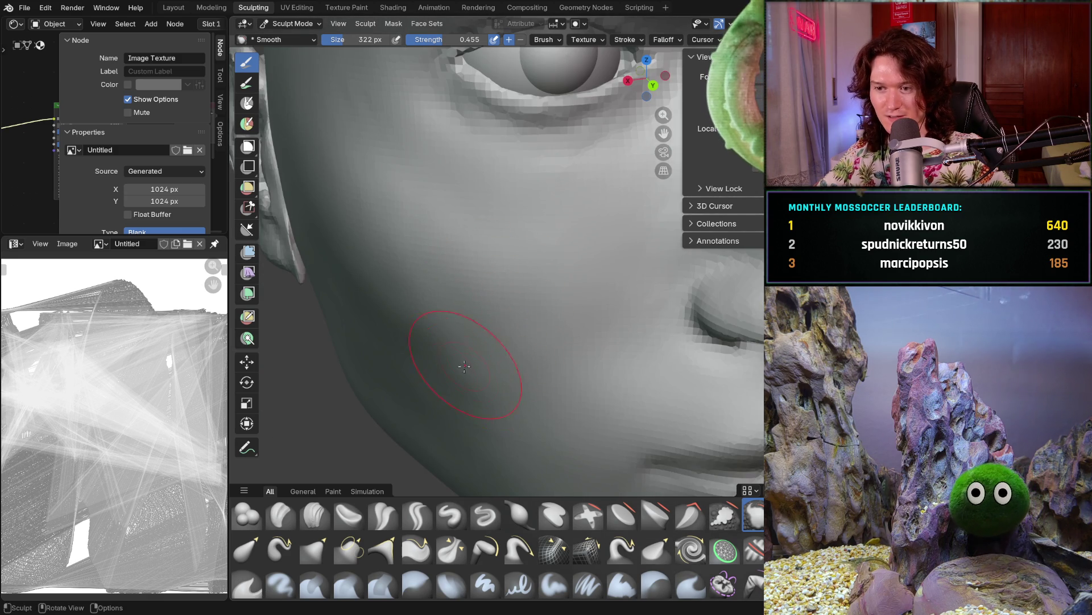
scroll(463, 374, up, 2)
scroll(470, 350, up, 2)
middle_drag(471, 350, 477, 380)
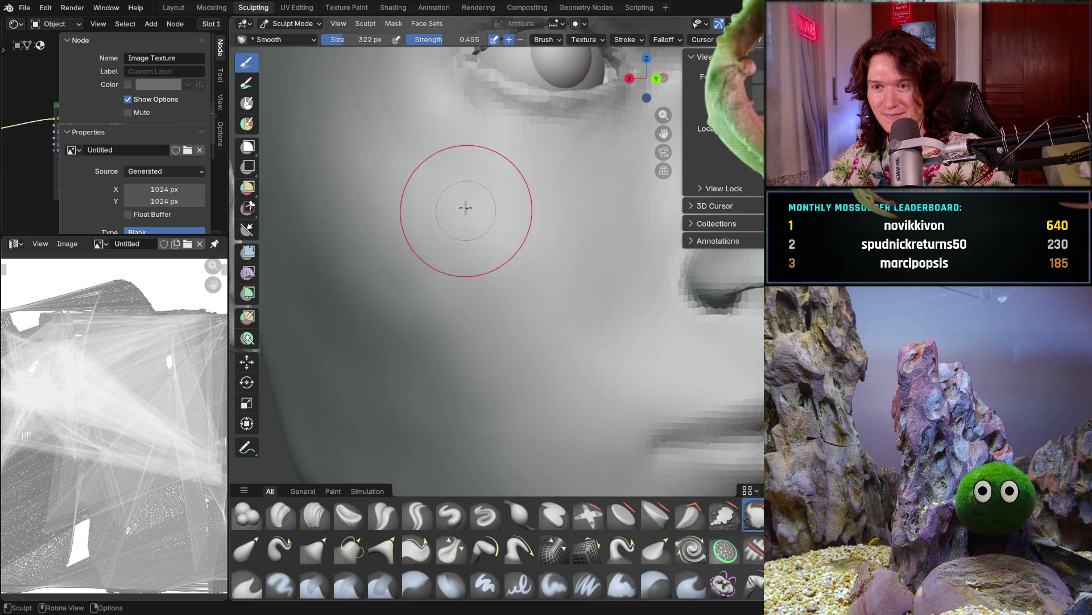
shift+middle_drag(452, 213, 441, 285)
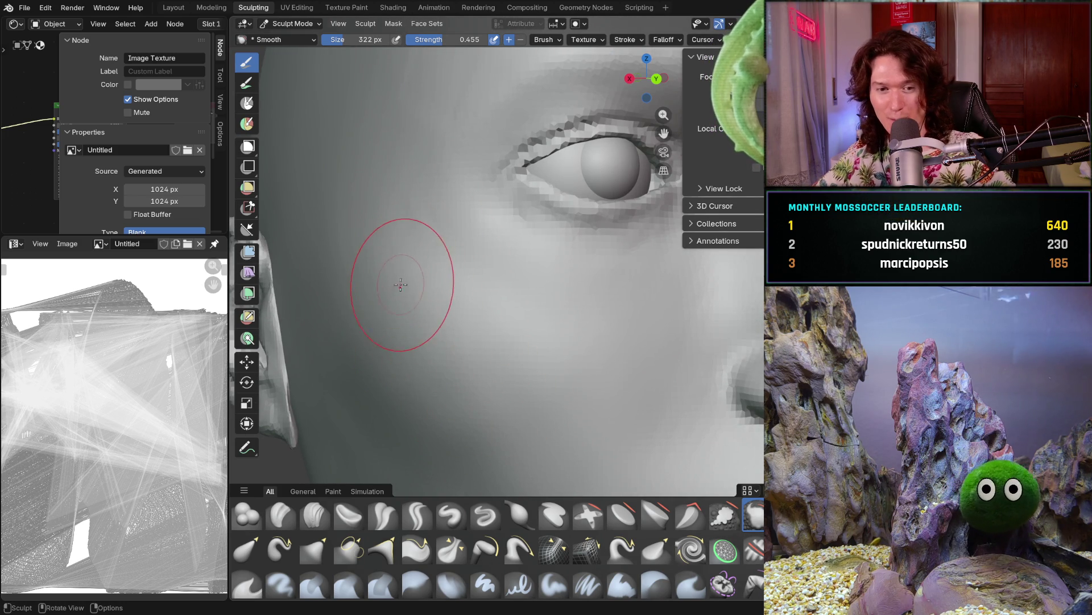
middle_drag(392, 316, 390, 268)
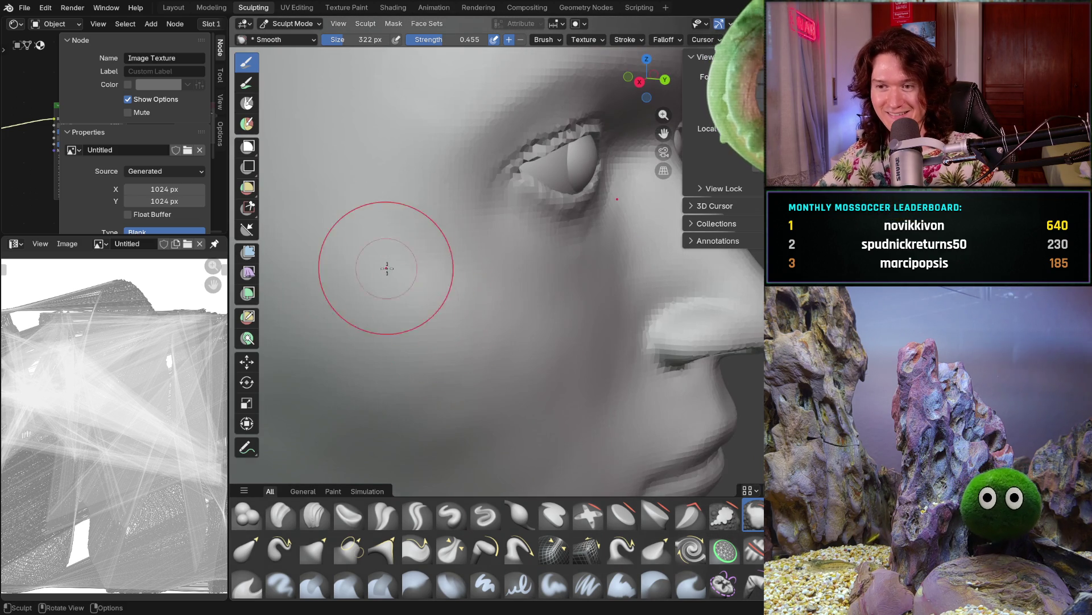
middle_drag(499, 304, 476, 354)
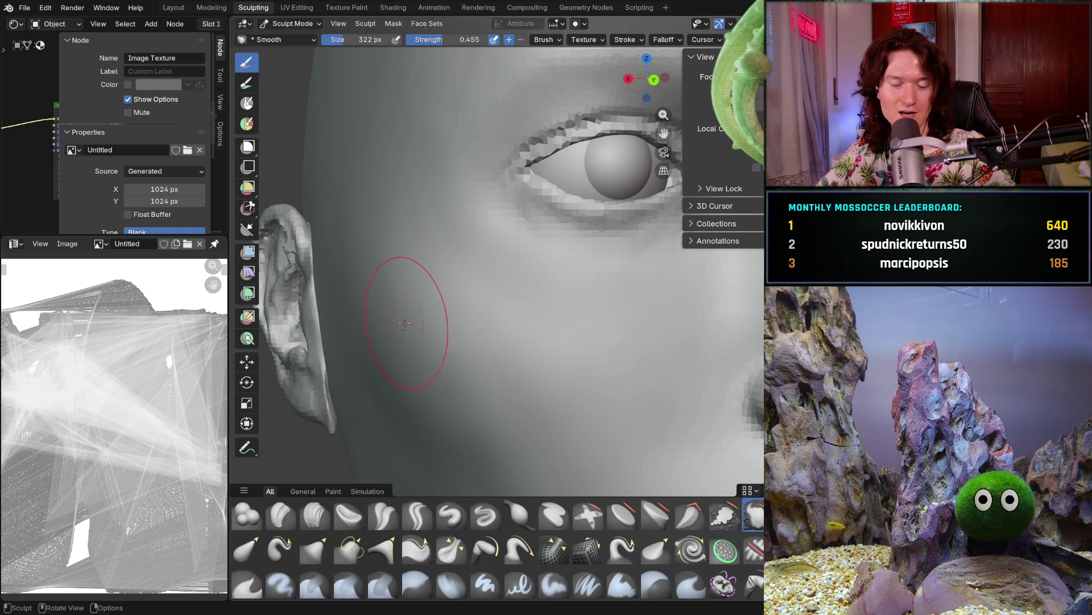
scroll(383, 236, down, 3)
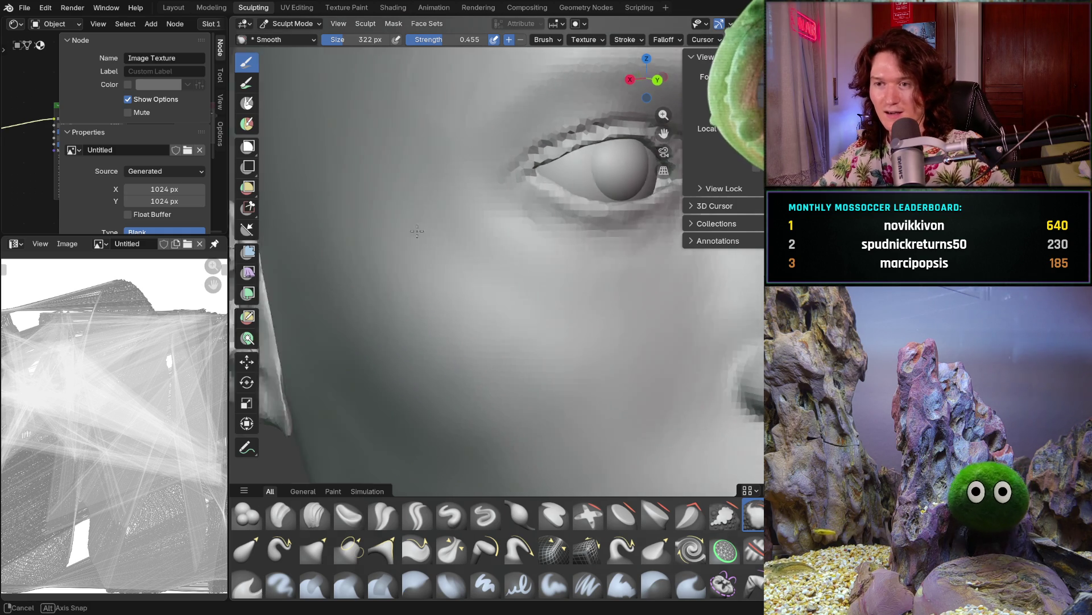
scroll(427, 188, down, 4)
Shrink the brush radius and switch to the Clay Strips brush facing the eye and temple
middle_drag(427, 189, 472, 233)
scroll(471, 233, up, 3)
scroll(487, 187, up, 3)
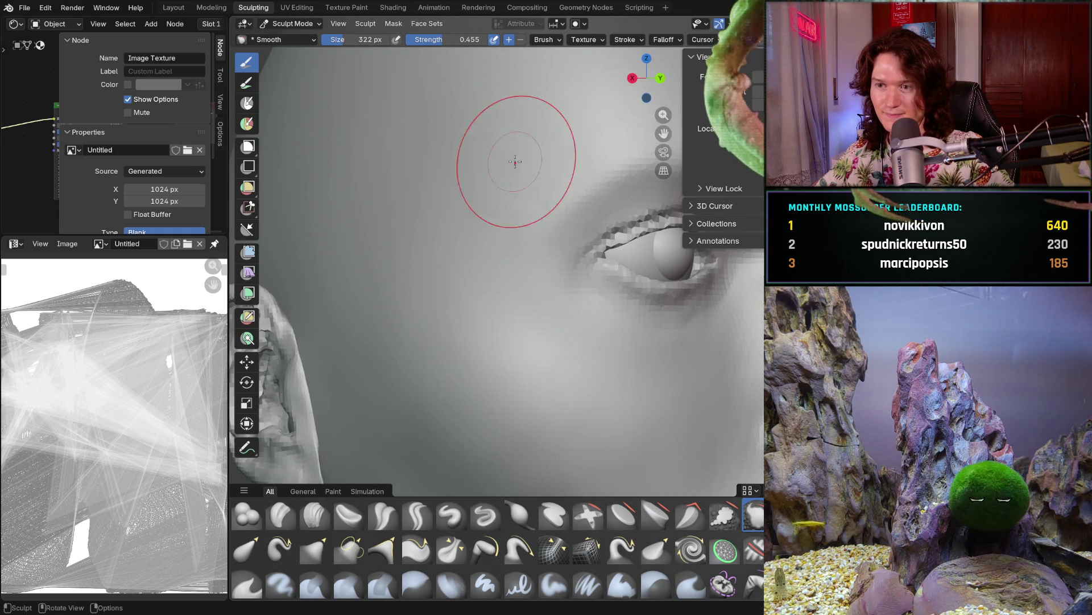
middle_drag(507, 161, 491, 165)
key(f)
click(461, 169)
mouse_move(497, 173)
middle_down()
mouse_move(526, 188)
mouse_move(425, 309)
middle_up()
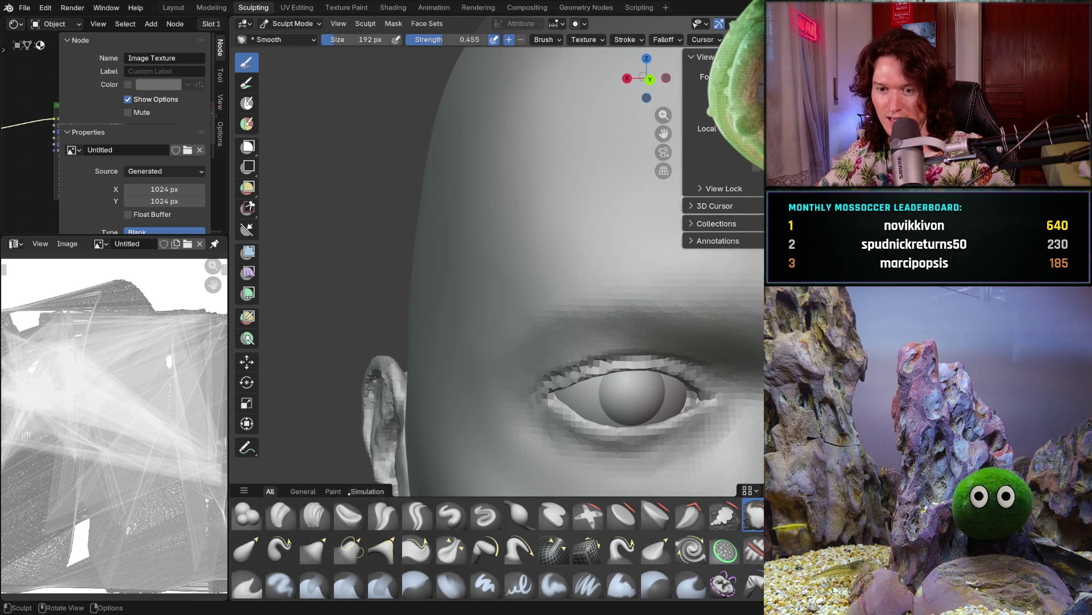
click(314, 515)
scroll(463, 316, up, 3)
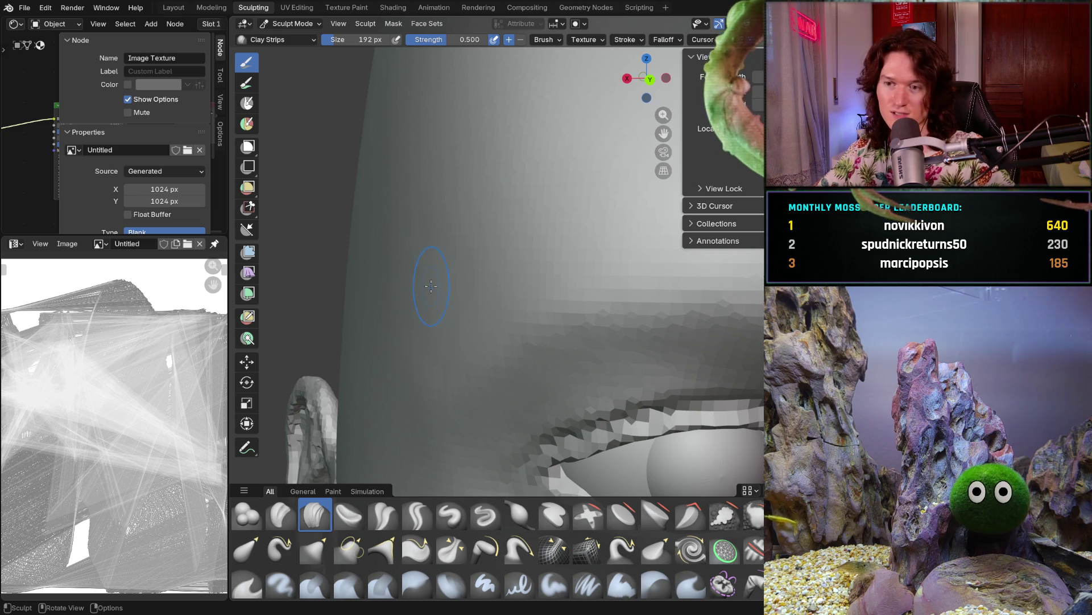
Lay clay strips on the temple, enlarge the brush to about 294 px and return to smoothing
middle_drag(423, 310, 457, 287)
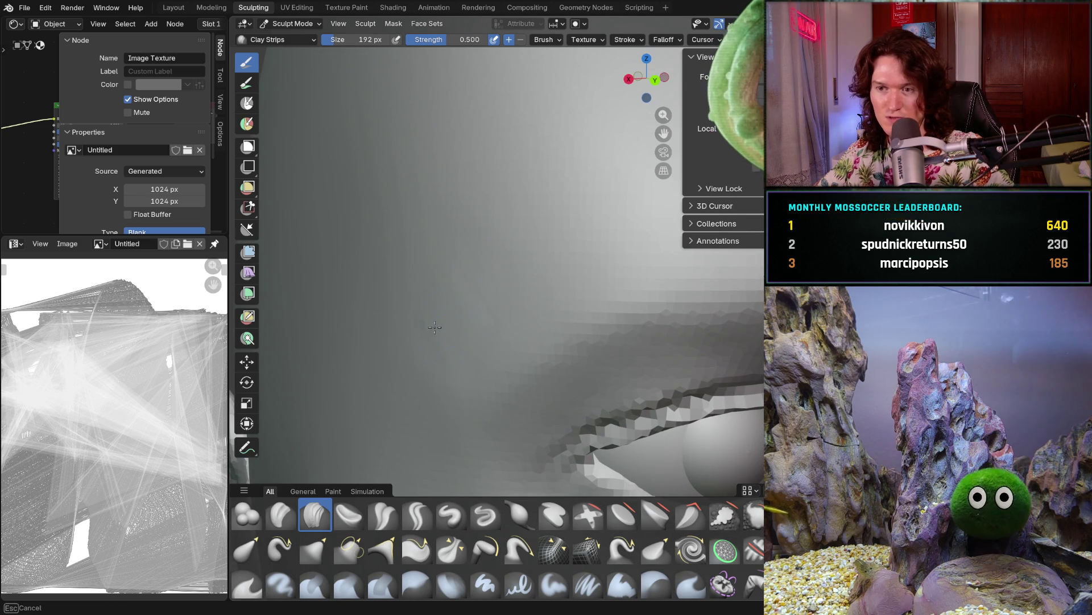
middle_drag(496, 304, 449, 276)
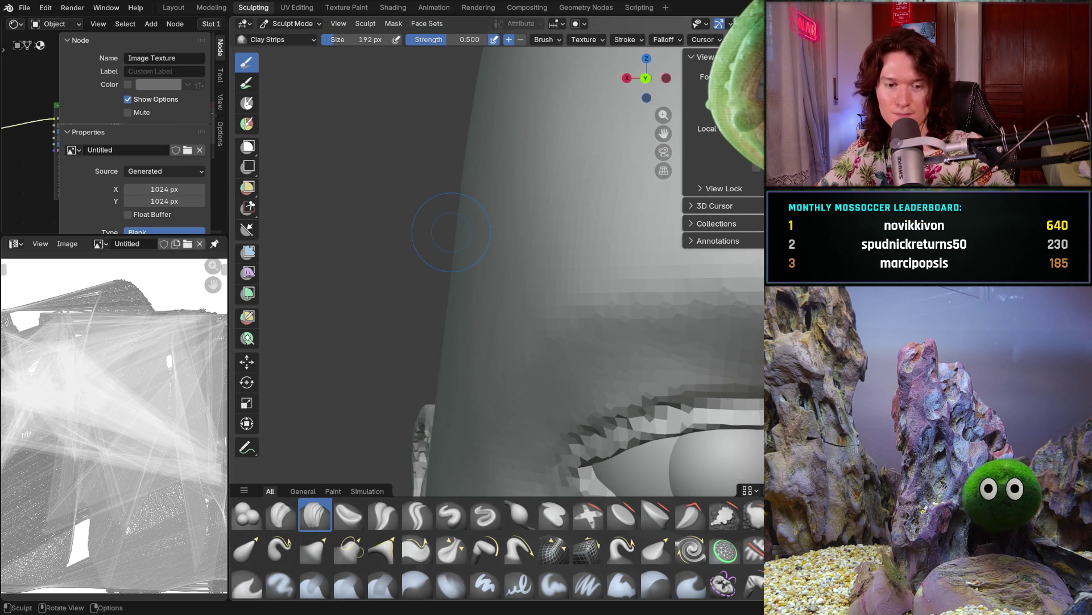
drag(451, 231, 431, 394)
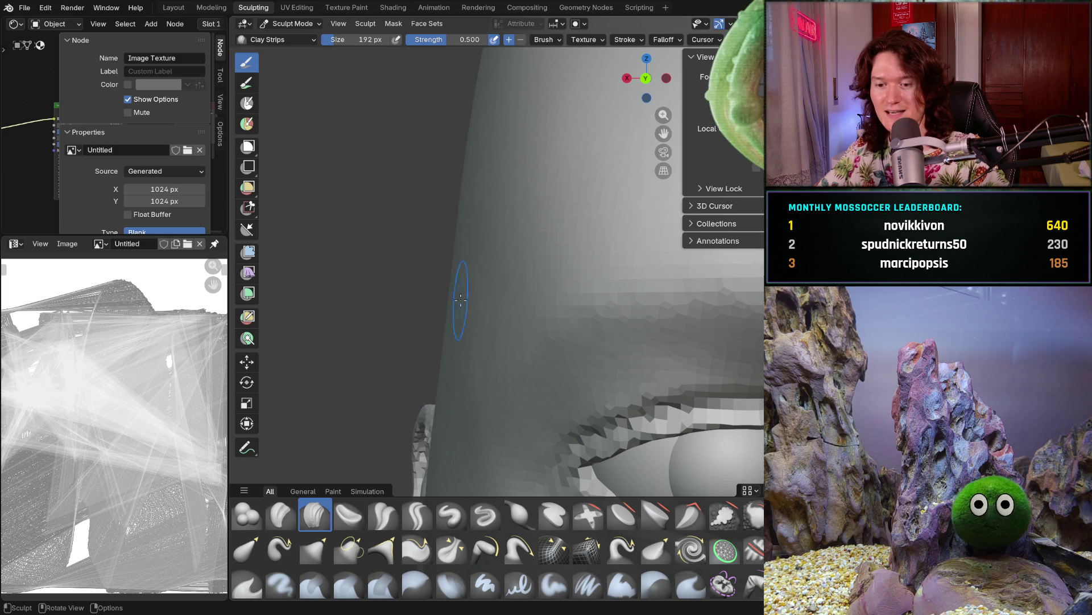
key(f)
click(486, 298)
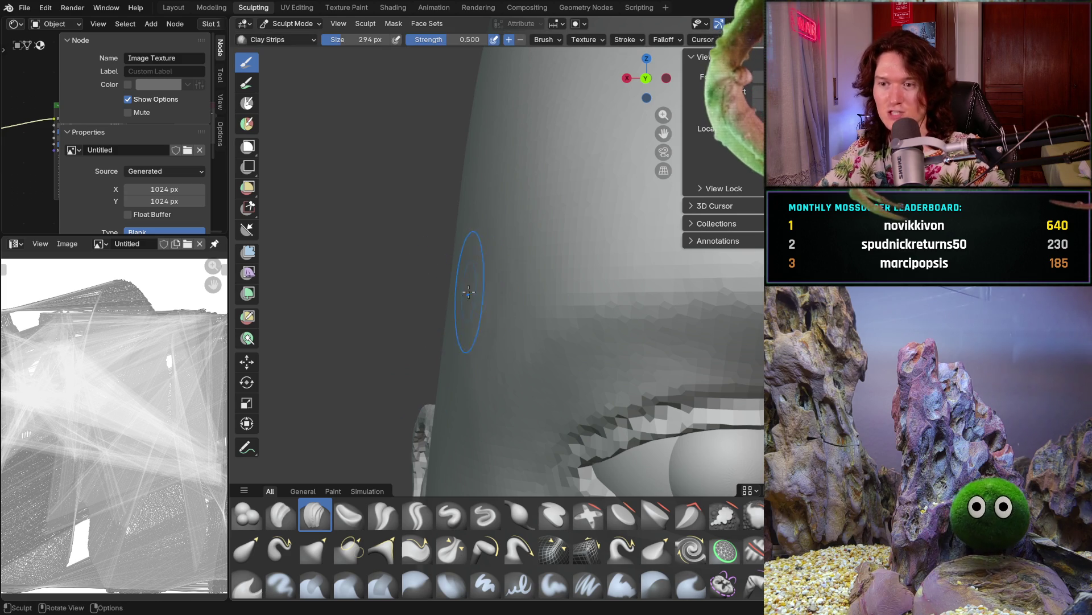
key(ctrl+z)
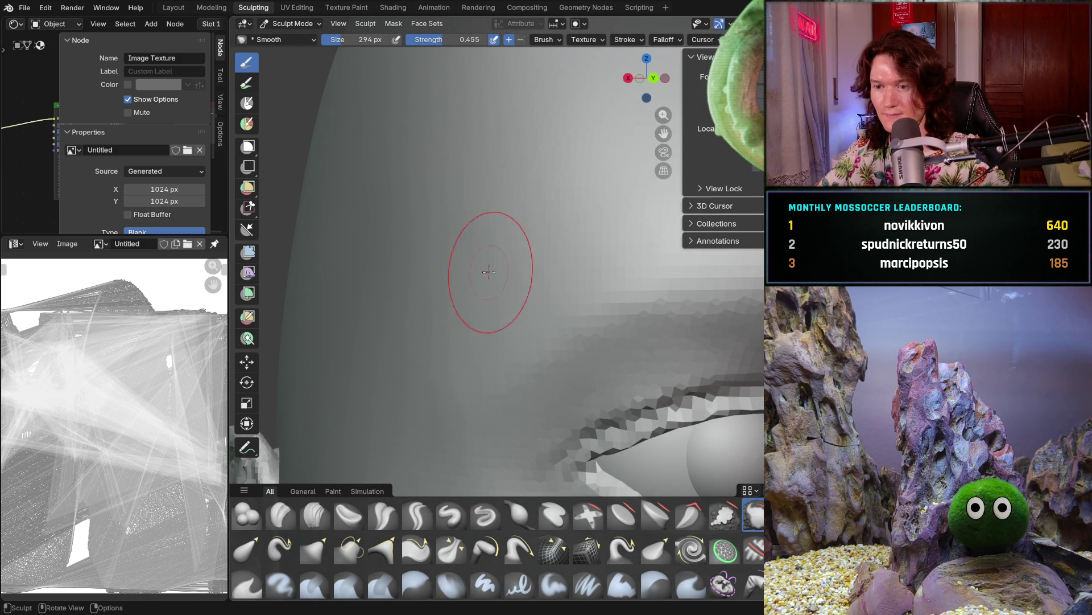
scroll(483, 287, down, 3)
scroll(482, 288, down, 3)
scroll(487, 282, up, 3)
scroll(494, 297, up, 4)
Smooth the cheek and jaw surfaces while turning the head between front and ear-side views
middle_drag(495, 296, 472, 315)
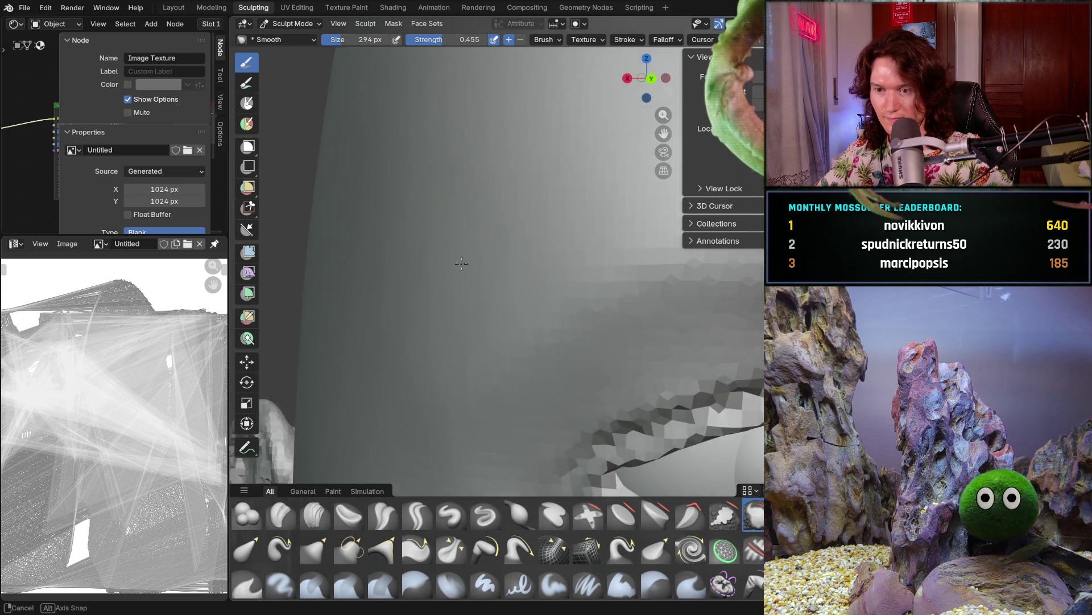
mouse_move(431, 359)
middle_down()
mouse_move(461, 310)
mouse_move(516, 335)
middle_up()
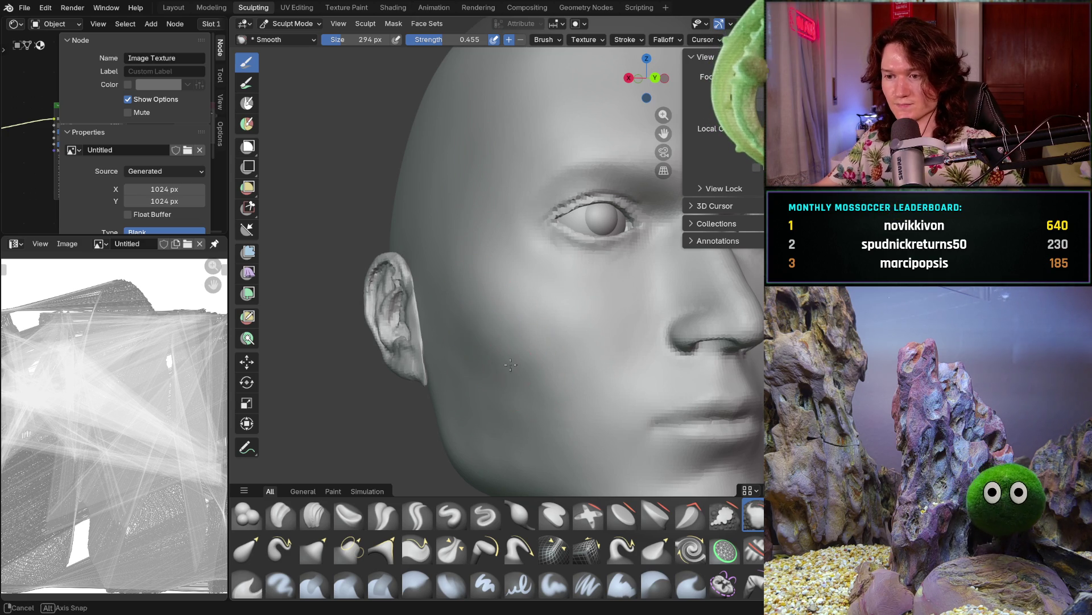
scroll(494, 333, up, 1)
scroll(489, 324, up, 1)
scroll(484, 315, up, 1)
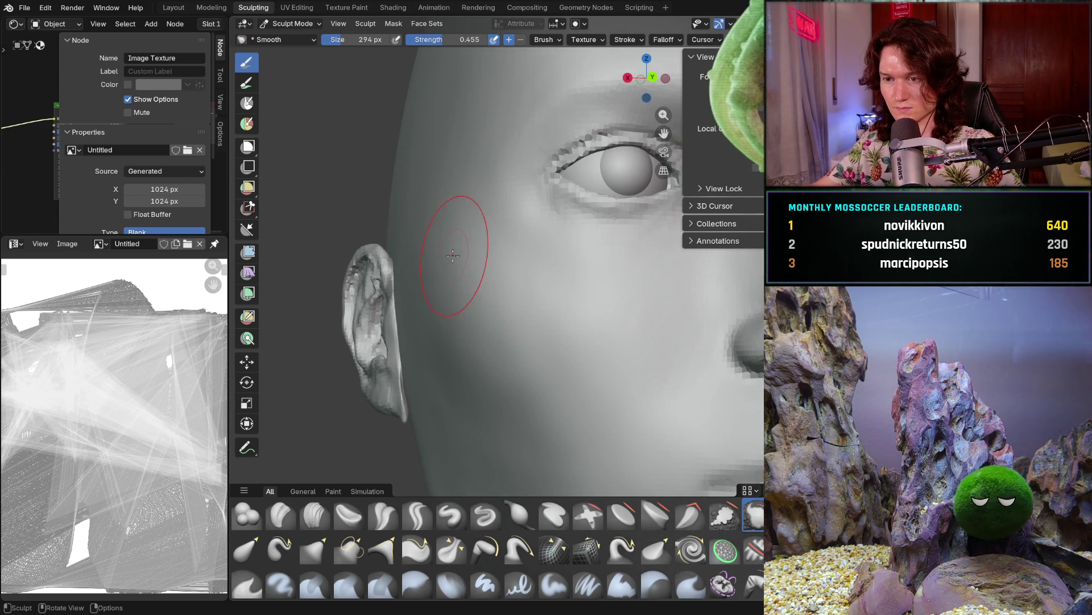
middle_drag(424, 221, 429, 345)
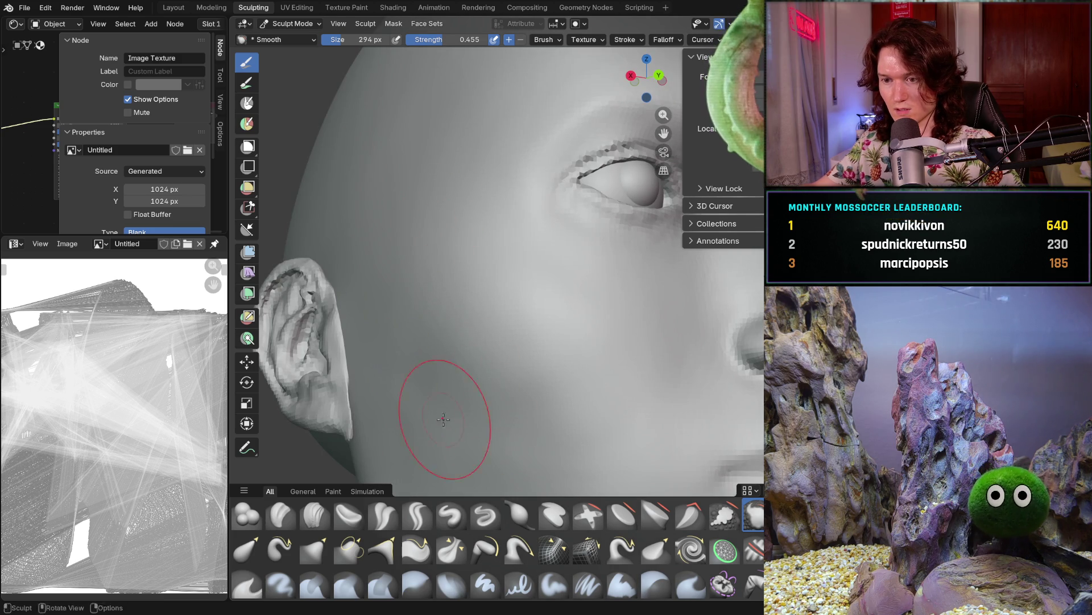
mouse_move(420, 427)
middle_down()
mouse_move(409, 416)
mouse_move(458, 425)
middle_up()
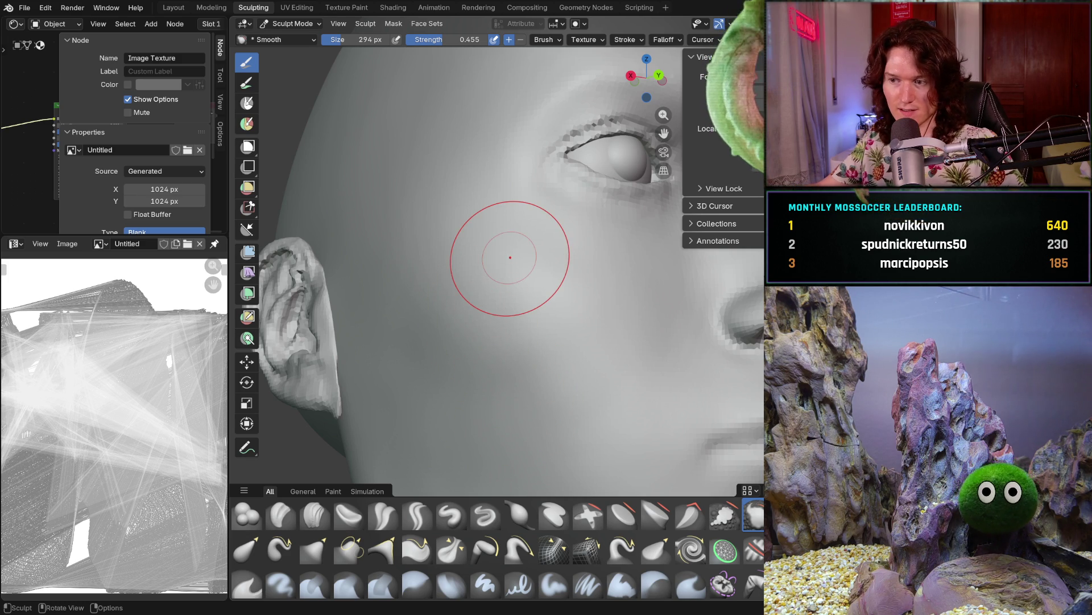
middle_drag(515, 390, 556, 395)
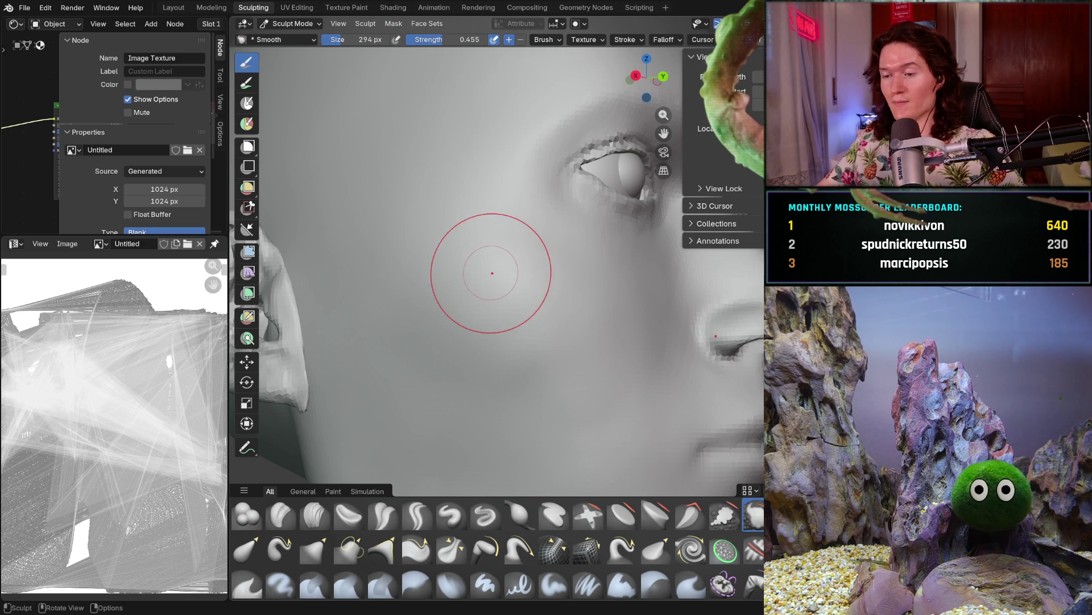
middle_drag(492, 273, 519, 315)
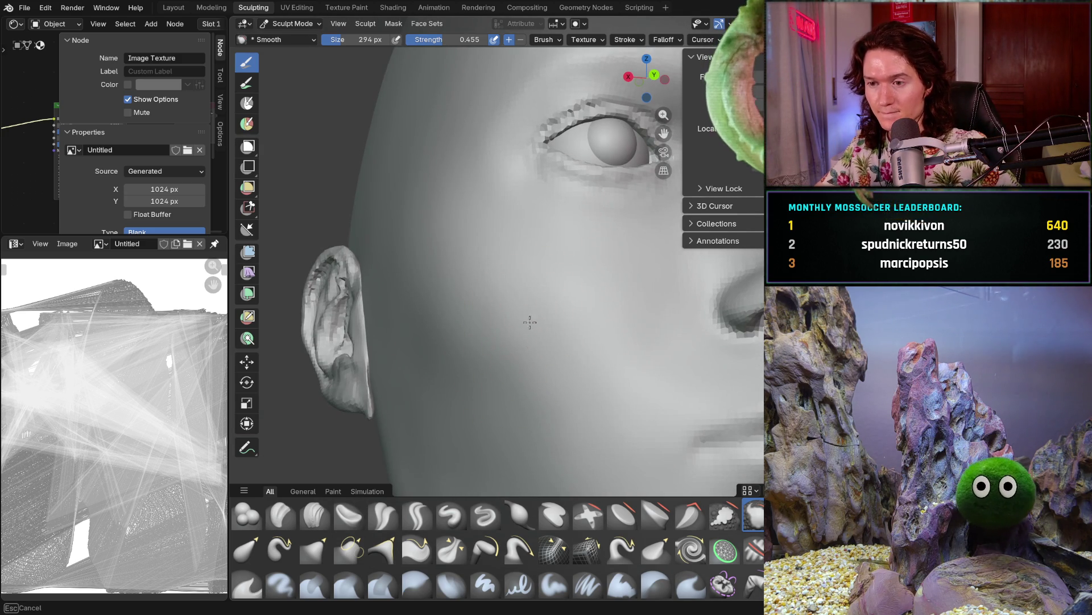
mouse_move(557, 373)
middle_down()
mouse_move(517, 356)
mouse_move(575, 387)
mouse_move(442, 333)
middle_up()
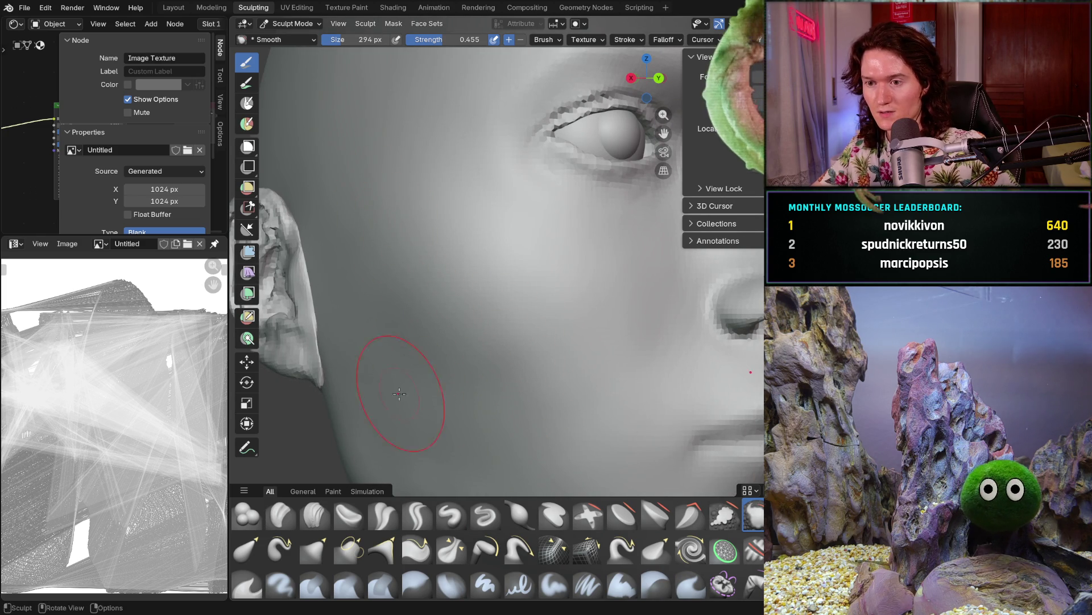
middle_drag(426, 346, 492, 315)
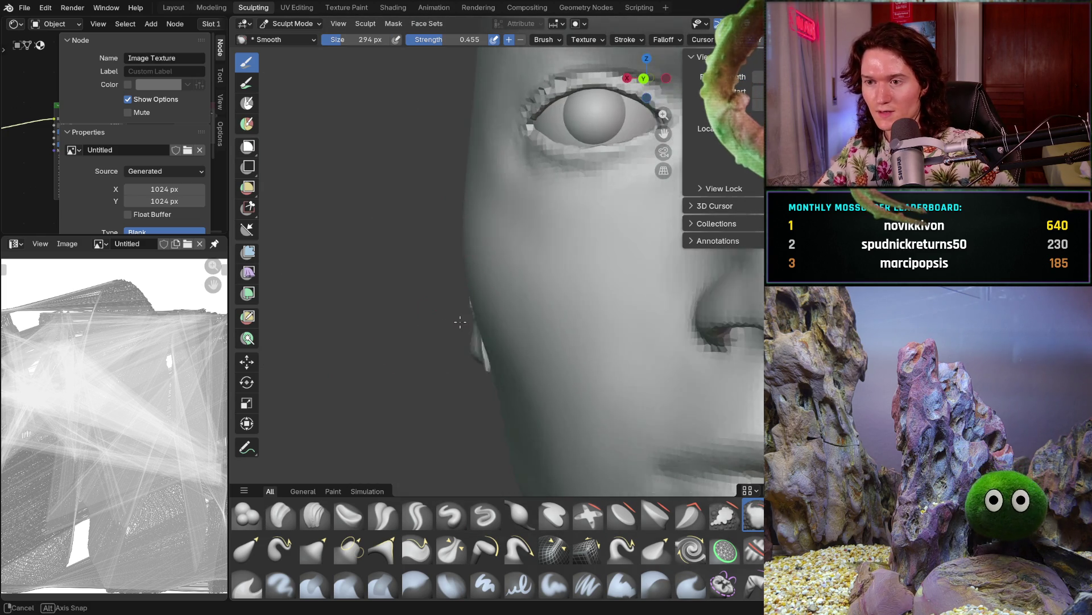
Reduce the Smooth brush to about 214 px over the cheek near the ear and eye
key(f)
click(494, 283)
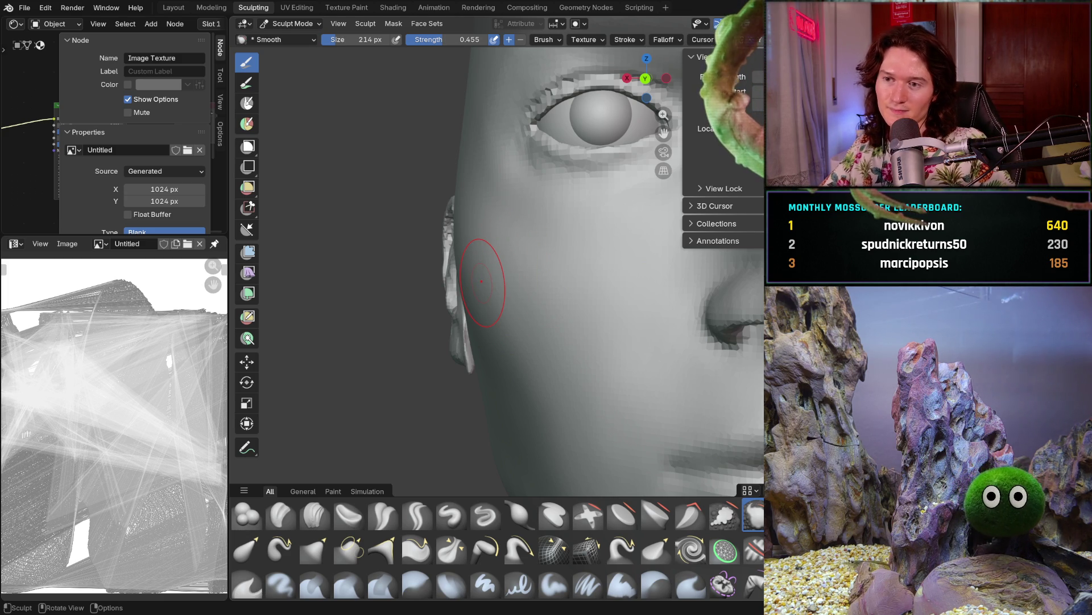
middle_drag(551, 324, 586, 281)
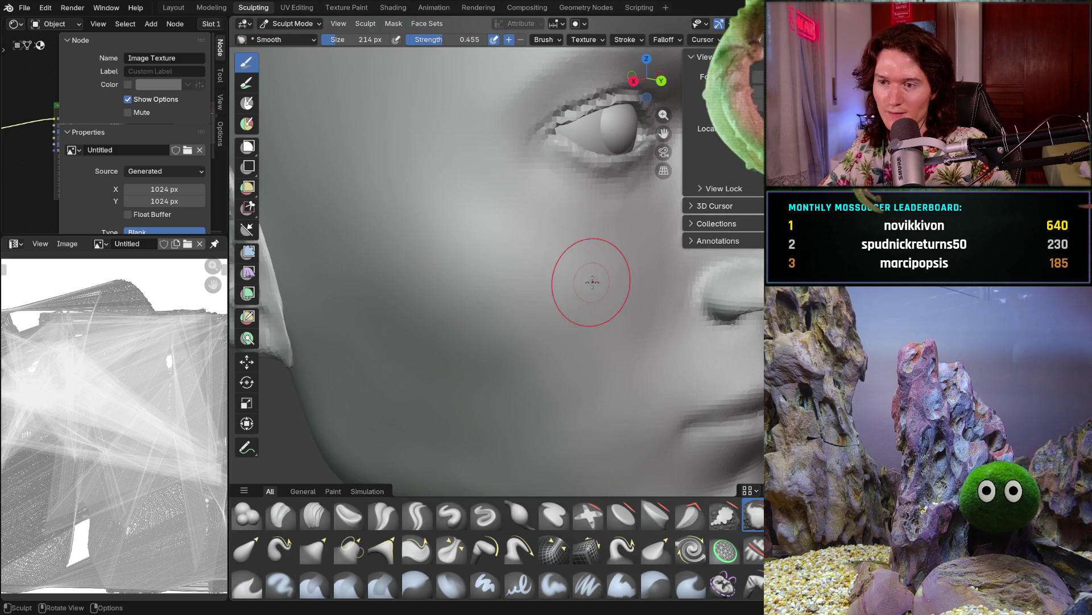
middle_drag(573, 322, 538, 273)
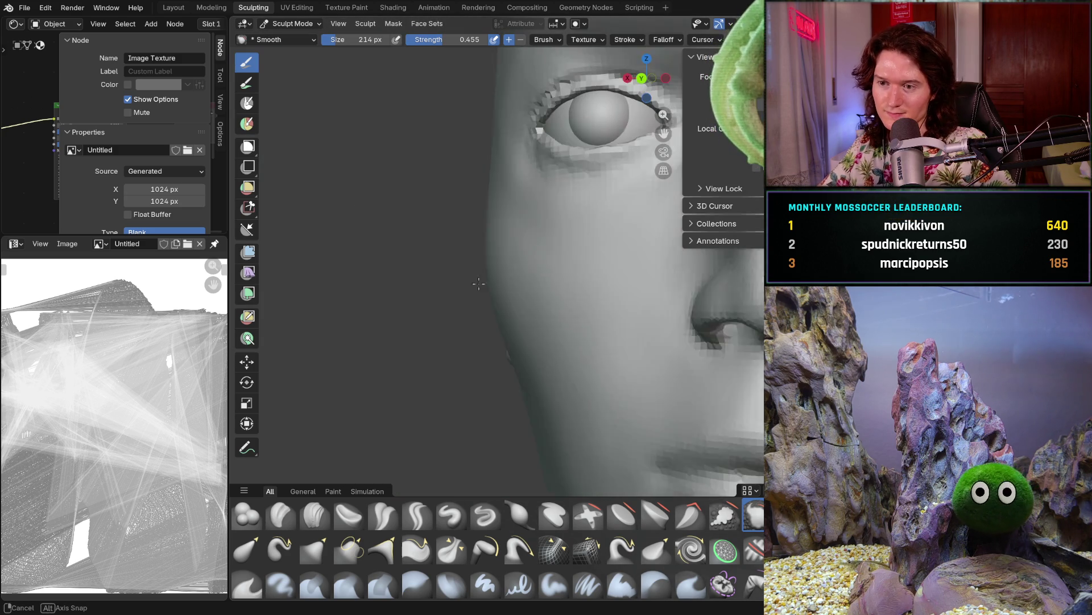